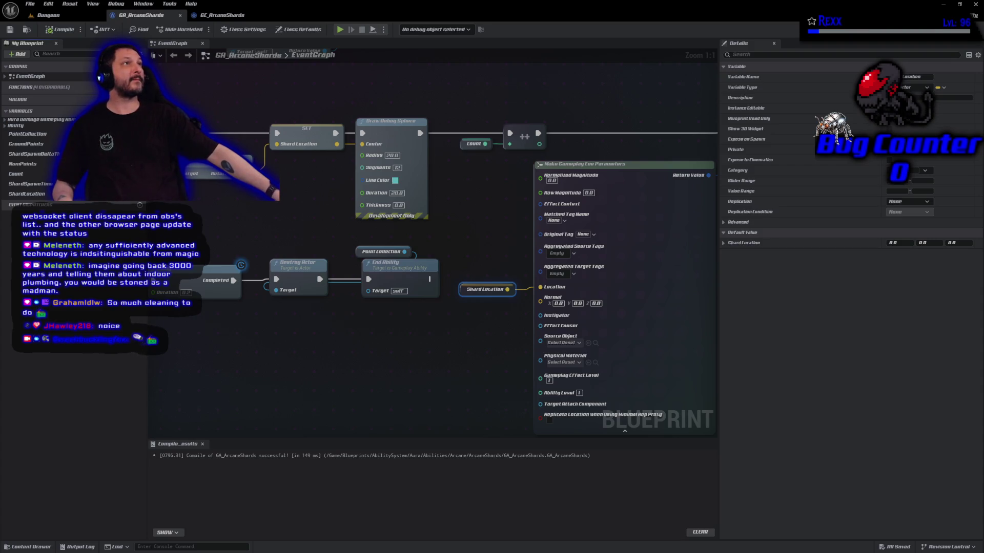
Find the SET Shard Location node and its getter in the ability graph.
{"action": "left_click_drag", "start_coordinate": [512, 342], "coordinate": [450, 278]}
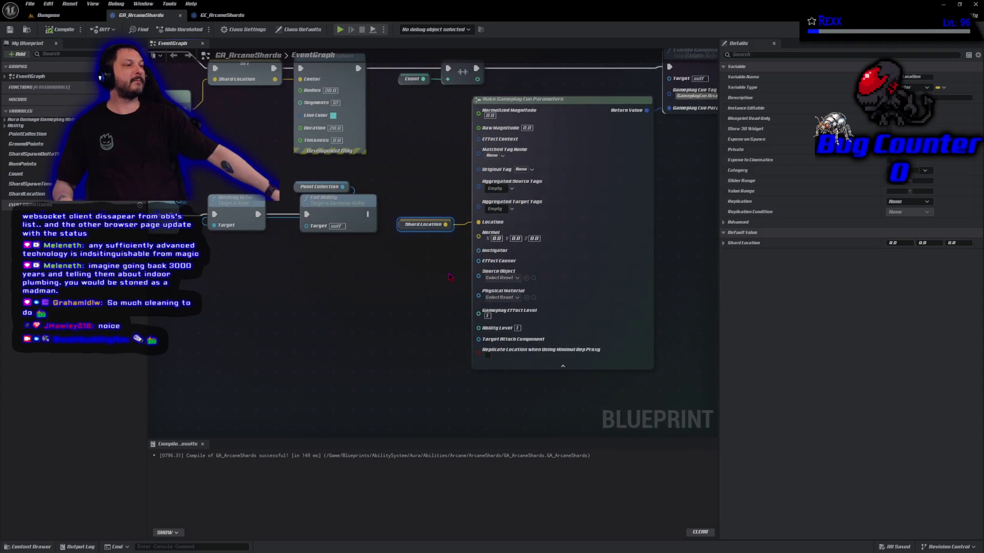
{"action": "scroll", "coordinate": [449, 277], "scroll_direction": "up", "scroll_amount": 1}
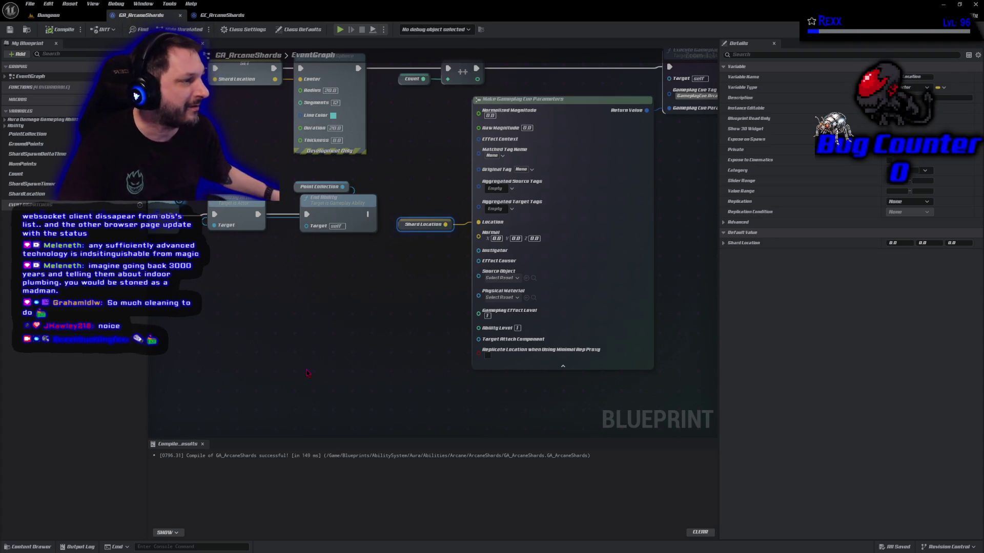
{"action": "left_click_drag", "start_coordinate": [348, 297], "coordinate": [424, 353]}
{"action": "left_click", "coordinate": [322, 123]}
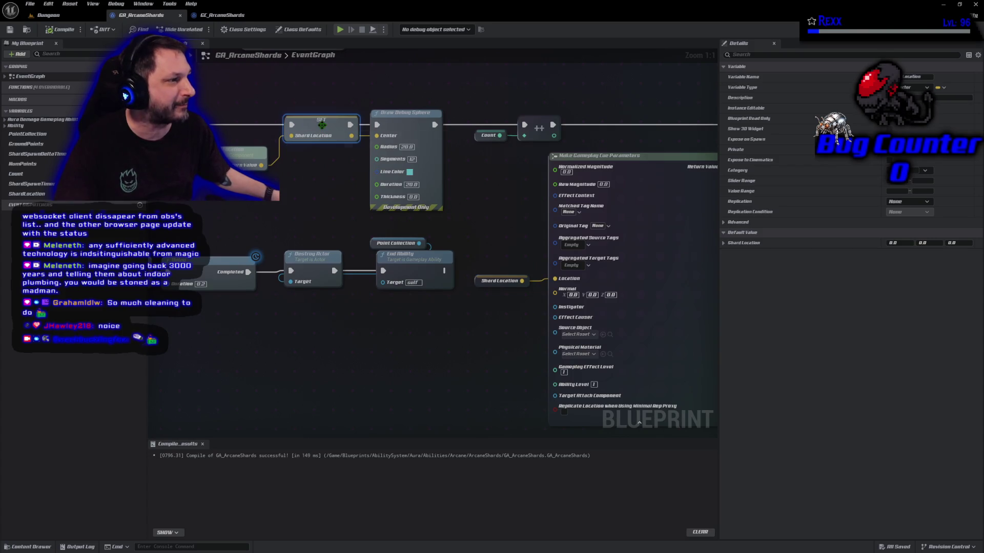
{"action": "left_click", "coordinate": [498, 279]}
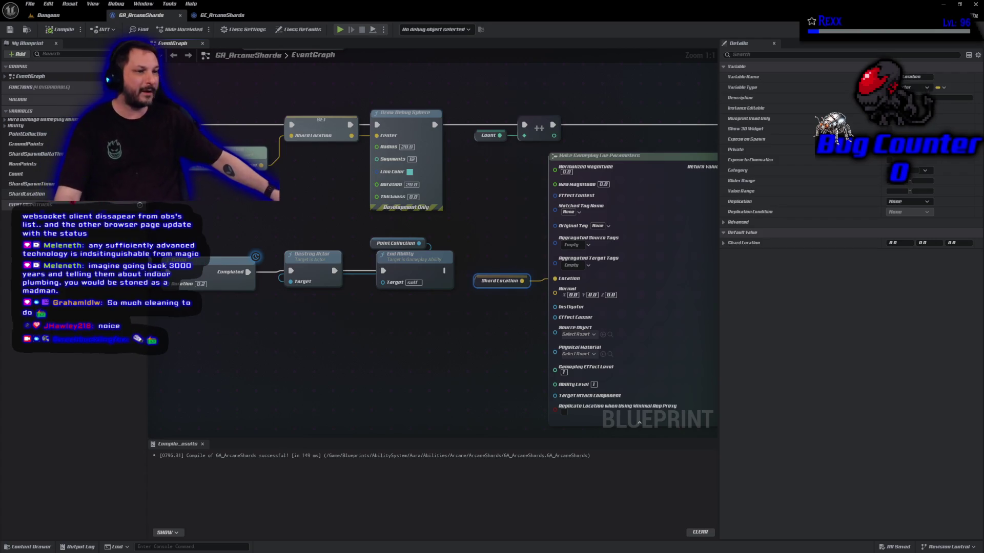
Rename ShardLocation to ShardSpawnLocation, compile and save, and nudge the SET node left.
{"action": "left_click", "coordinate": [35, 196]}
{"action": "left_click", "coordinate": [35, 196]}
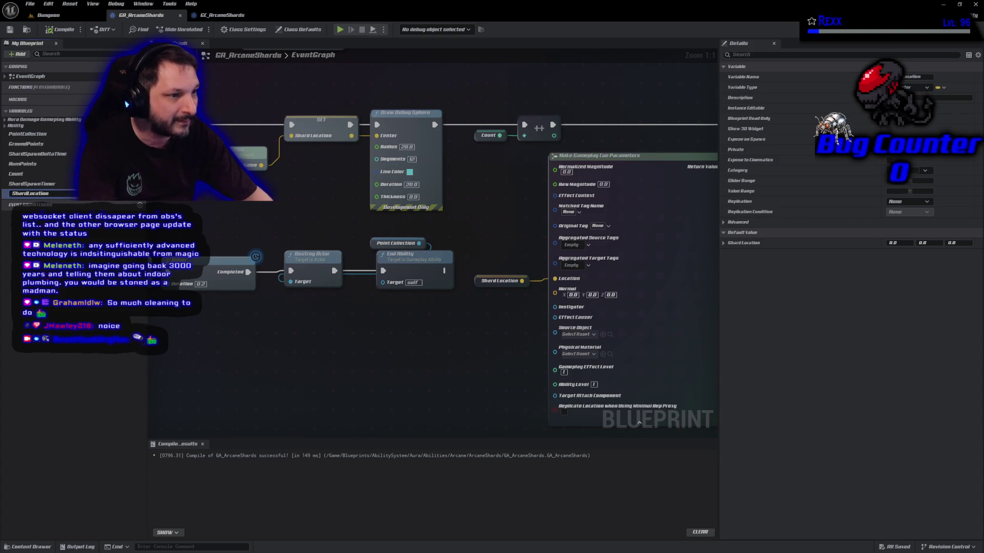
{"action": "type", "text": "Spawn"}
{"action": "key", "text": "Return"}
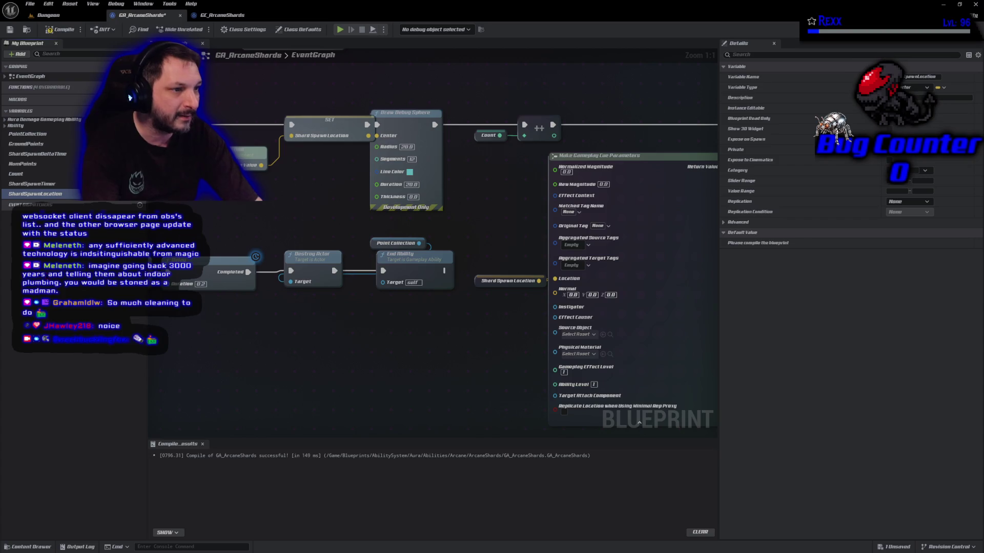
{"action": "key", "text": "ctrl+s"}
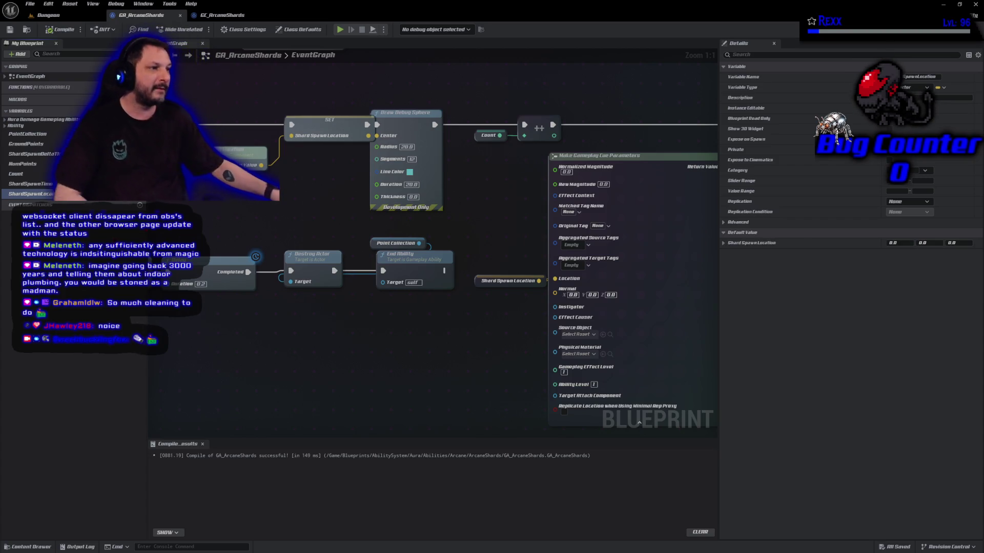
{"action": "left_click_drag", "start_coordinate": [318, 127], "coordinate": [306, 127]}
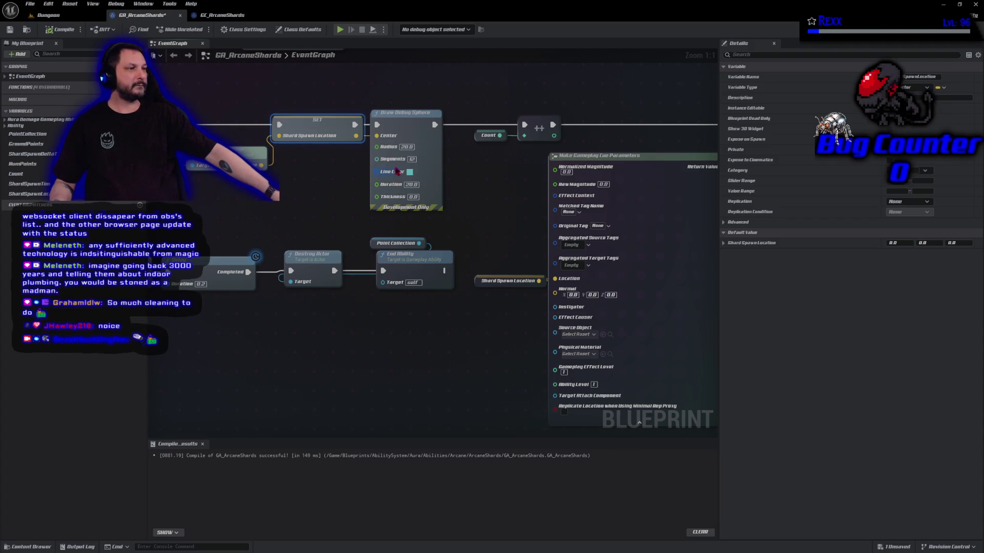
Give Draw Debug Sphere radius 50 and a magenta line color, then compile and save GA_ArcaneShards.
{"action": "type", "text": "50"}
{"action": "key", "text": "Return"}
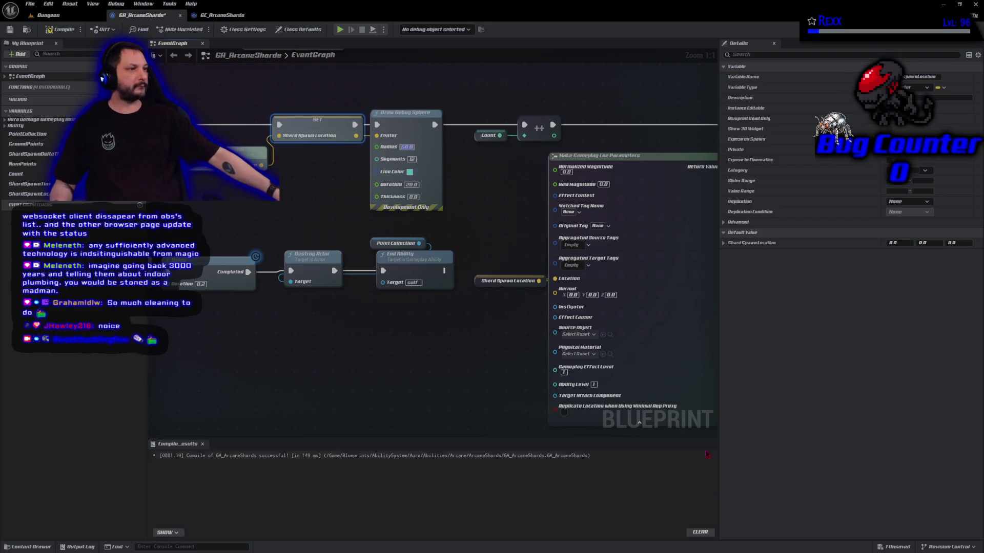
{"action": "left_click", "coordinate": [409, 172]}
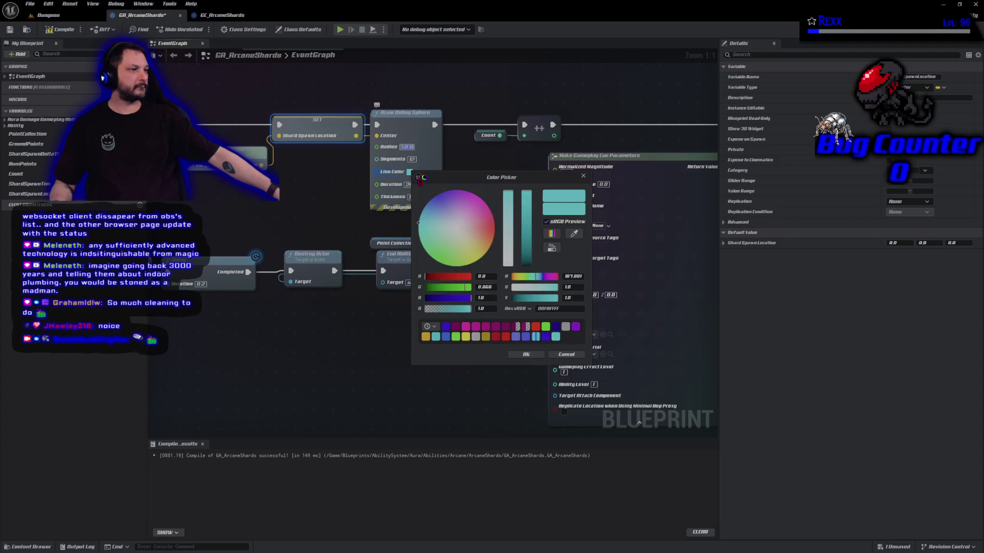
{"action": "left_click", "coordinate": [482, 214]}
{"action": "left_click_drag", "start_coordinate": [482, 215], "coordinate": [490, 208]}
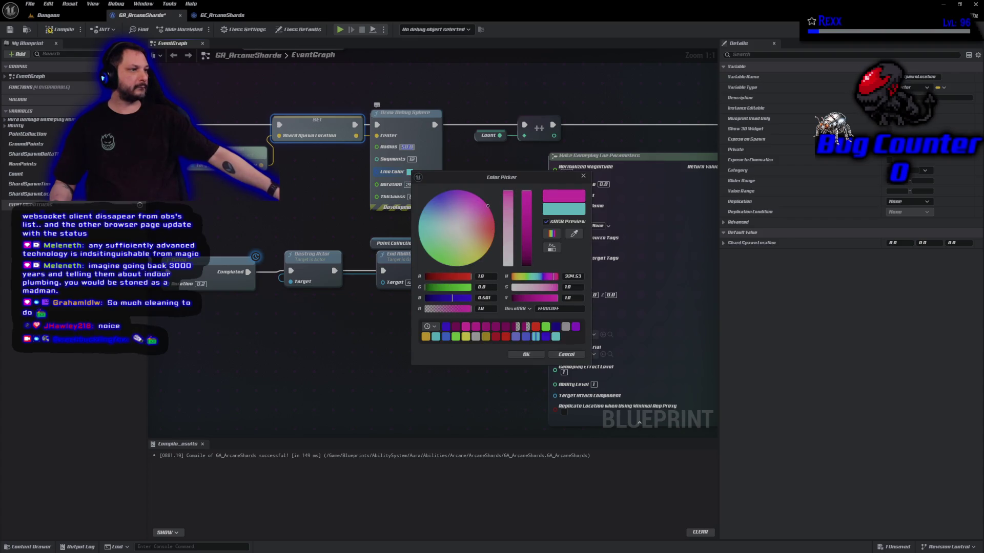
{"action": "left_click", "coordinate": [526, 354]}
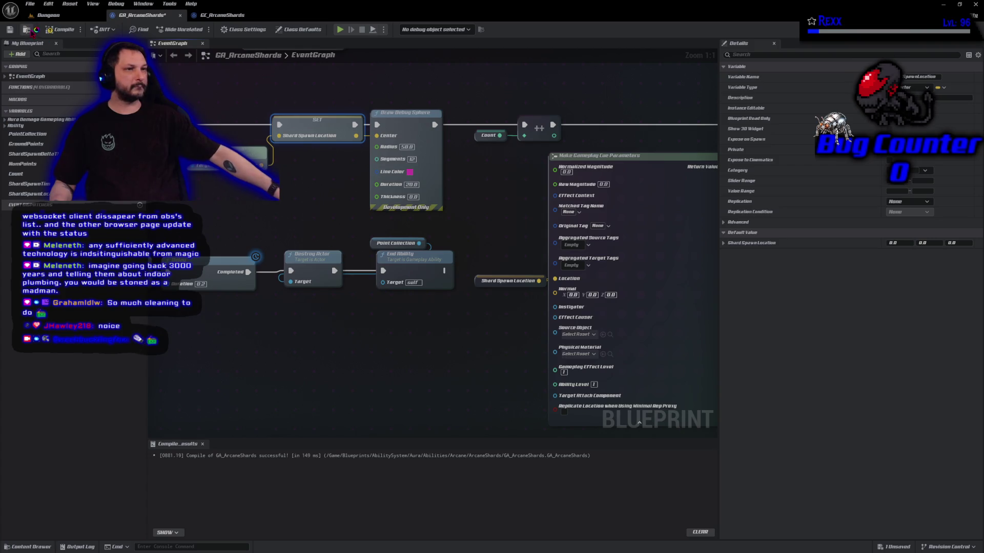
{"action": "left_click", "coordinate": [60, 30]}
{"action": "left_click", "coordinate": [29, 4]}
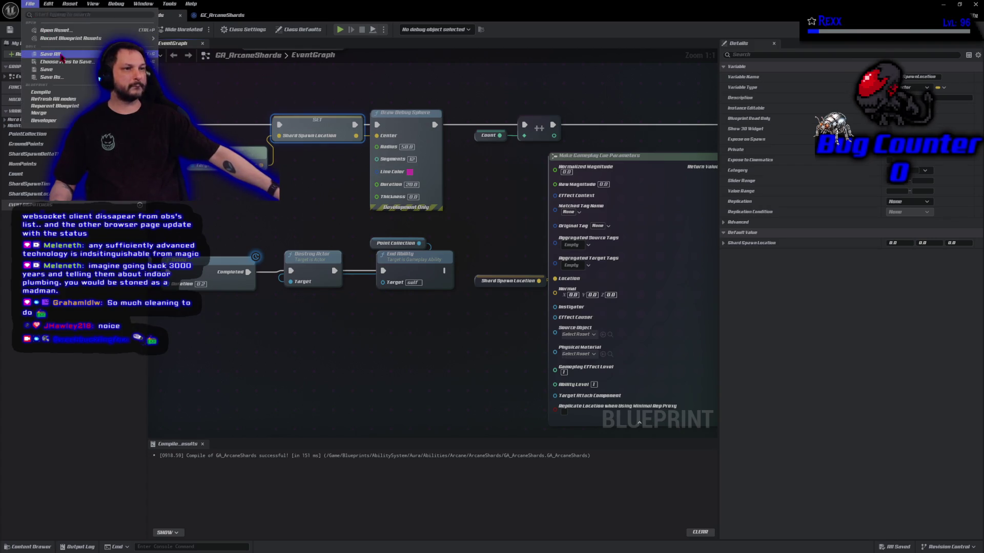
{"action": "left_click", "coordinate": [59, 57]}
{"action": "left_click", "coordinate": [339, 29]}
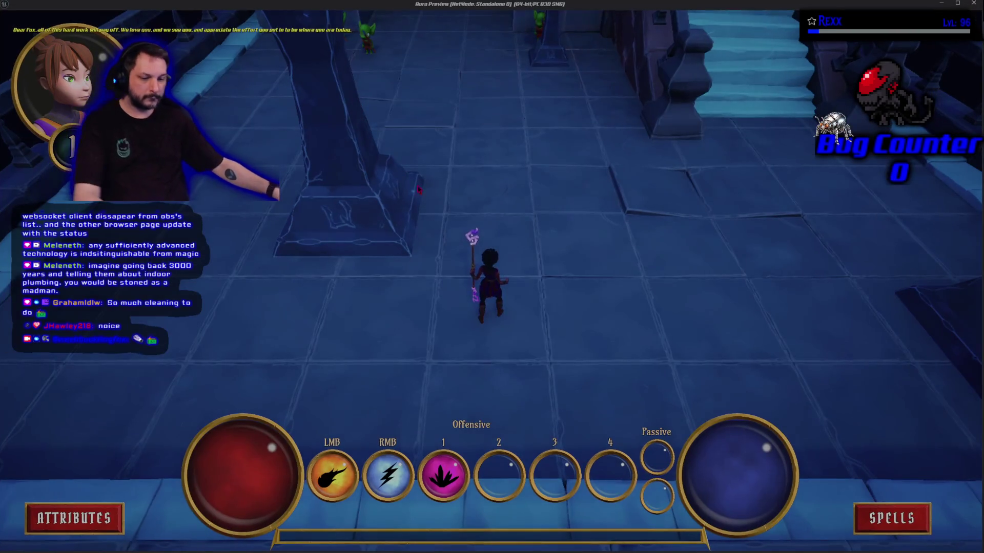
{"action": "left_click", "coordinate": [646, 210]}
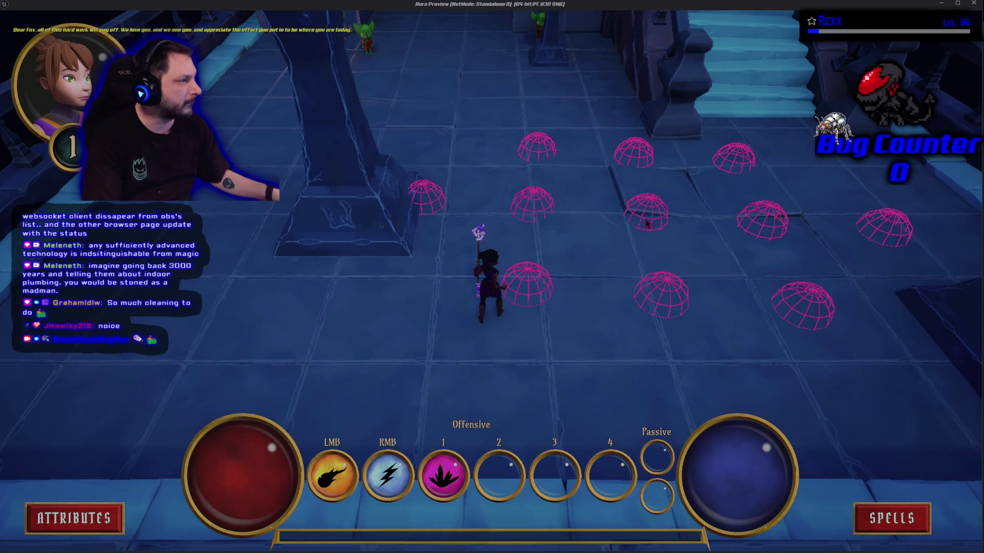
{"action": "key", "text": "Escape"}
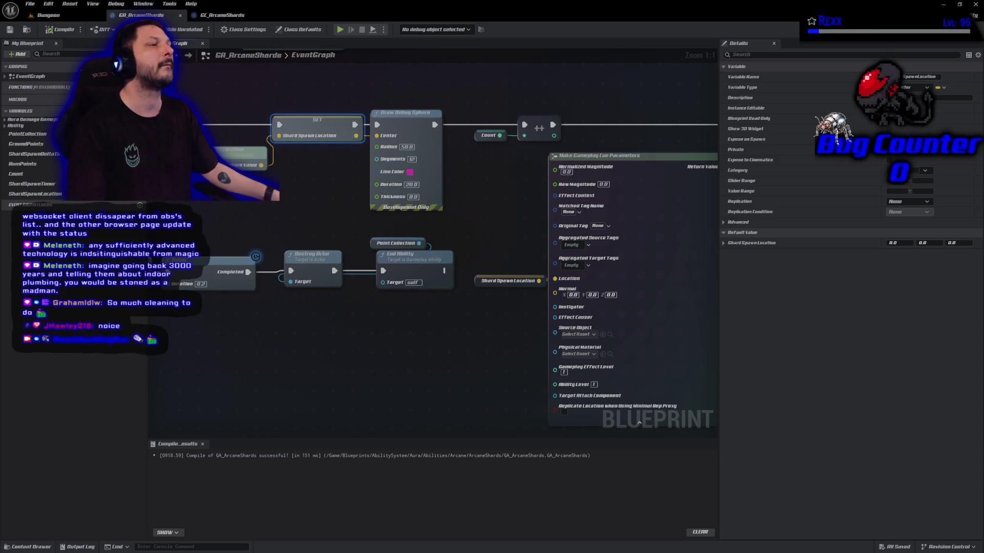
Switch to the GC_ArcaneShards gameplay cue editor showing its On Burst graph.
{"action": "left_click", "coordinate": [234, 19]}
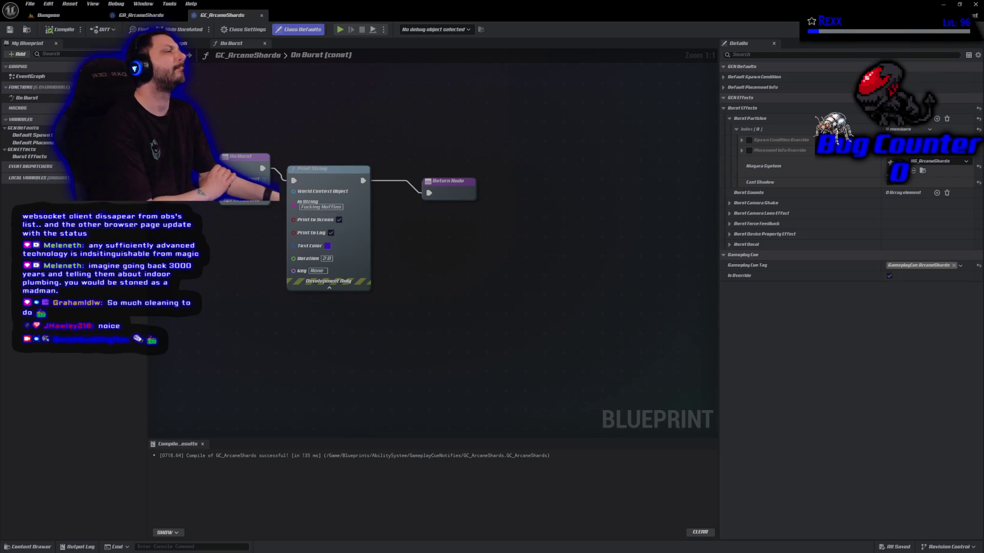
Add a Burst Sounds entry set to sfx_ArcaneShards, then compile and save GC_ArcaneShards.
{"action": "left_click", "coordinate": [937, 193]}
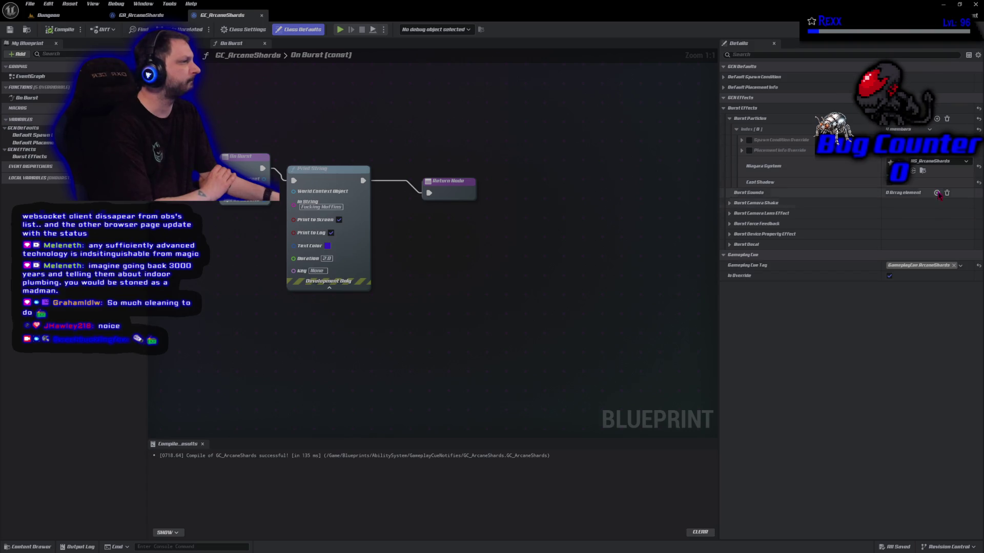
{"action": "left_click", "coordinate": [736, 203]}
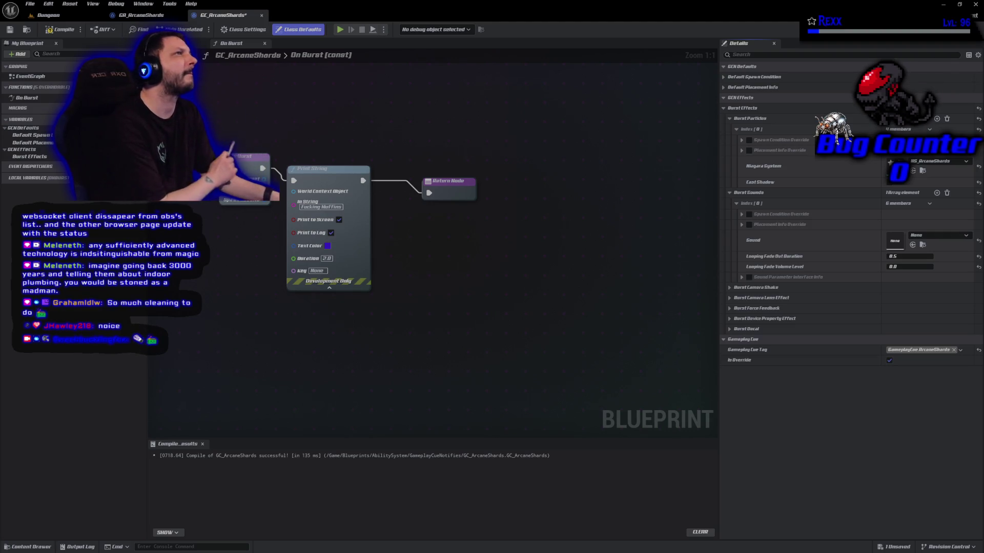
{"action": "left_click", "coordinate": [930, 235]}
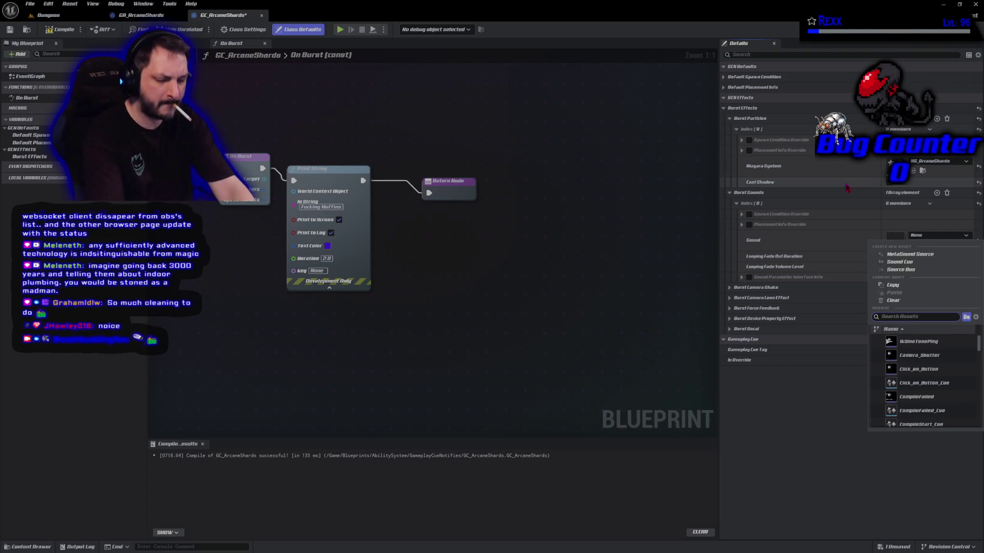
{"action": "type", "text": "shar"}
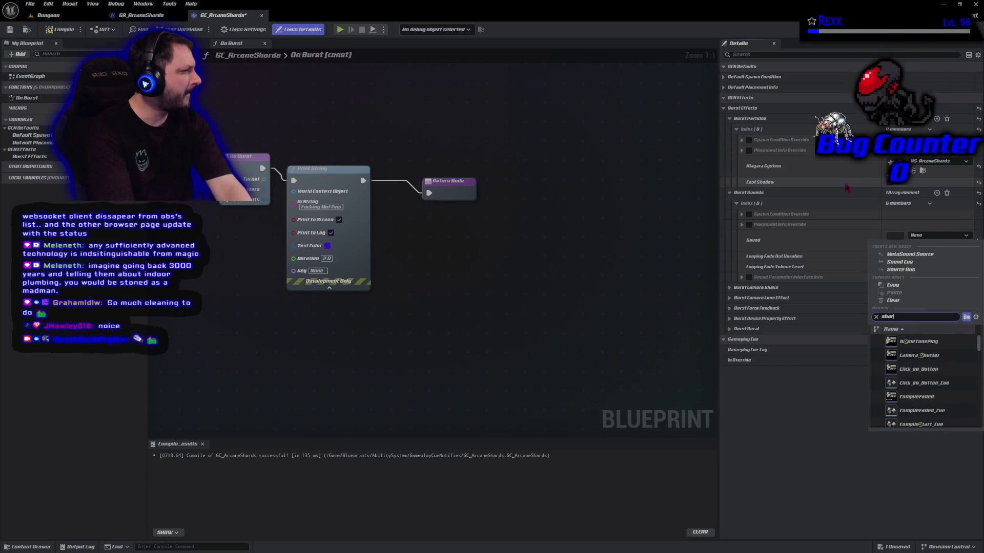
{"action": "type", "text": "ds"}
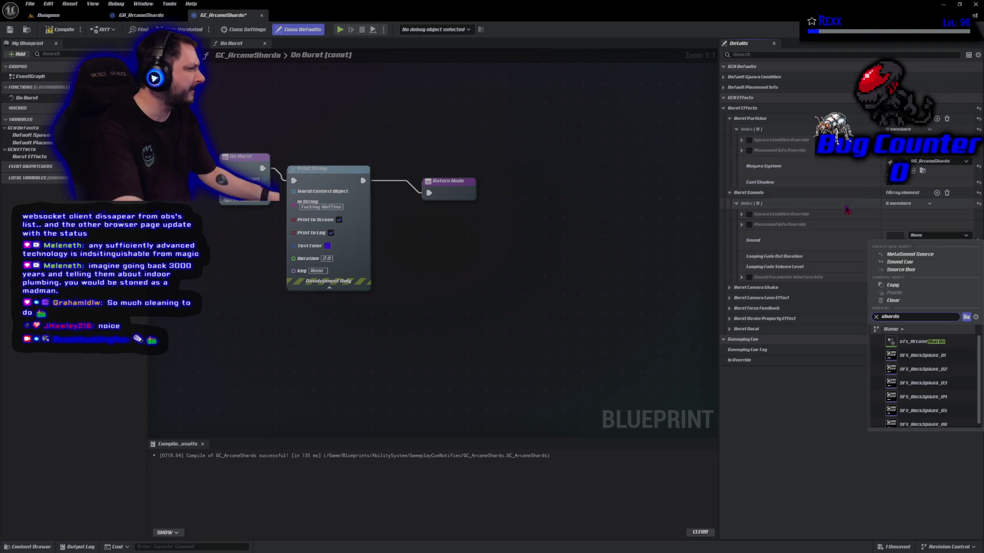
{"action": "left_click", "coordinate": [917, 341]}
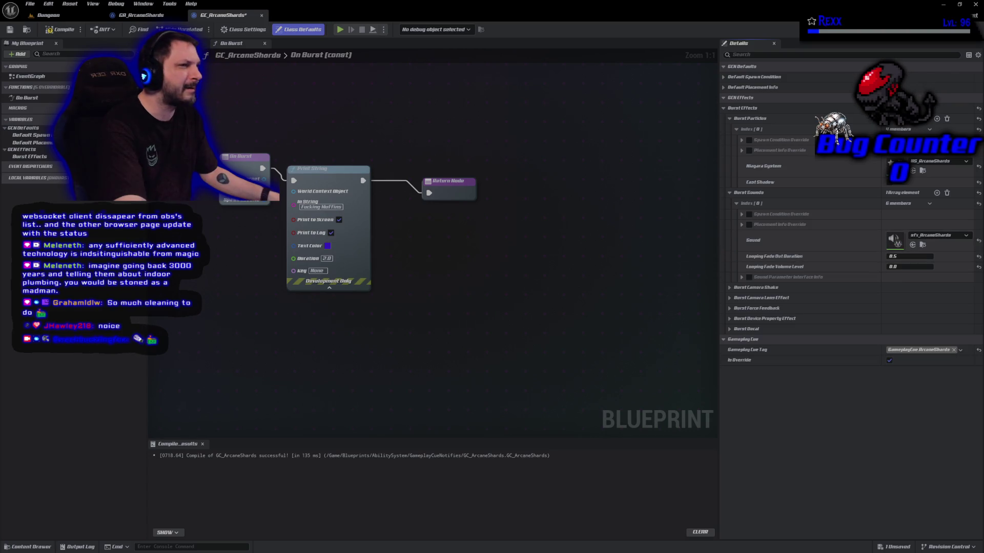
{"action": "left_click", "coordinate": [60, 30]}
{"action": "left_click", "coordinate": [10, 29]}
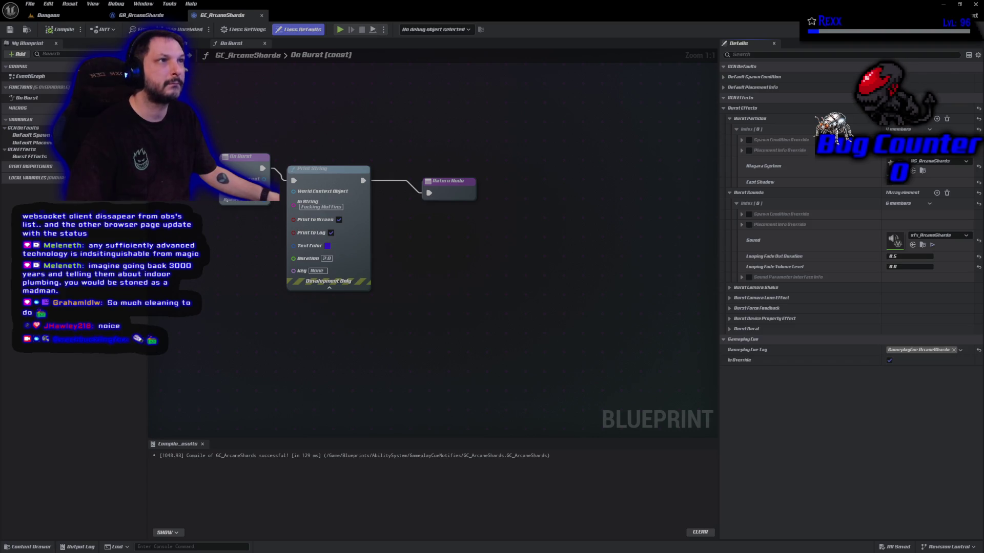
Play-test the Dungeon level casting arcane shards at three spots, then return to GC_ArcaneShards.
{"action": "left_click", "coordinate": [65, 20]}
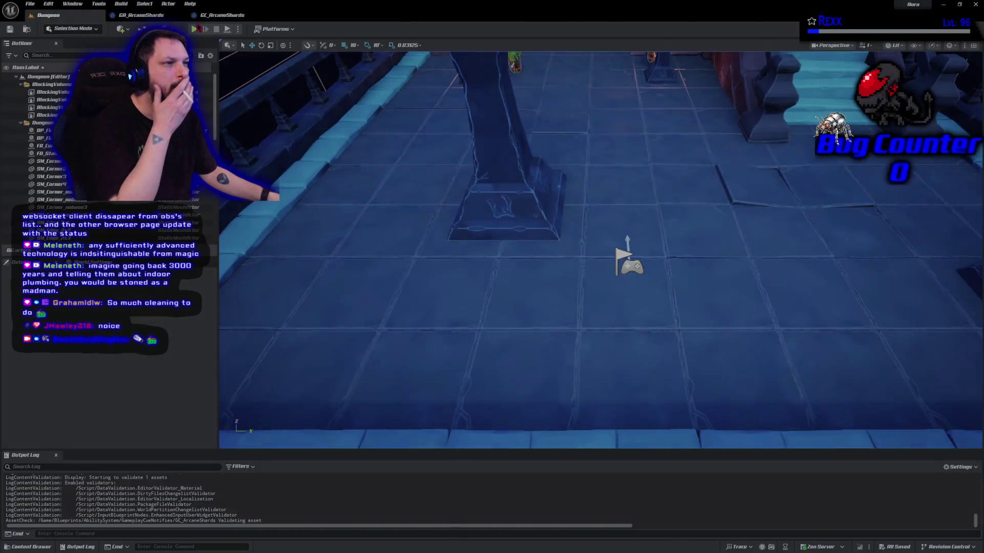
{"action": "key", "text": "alt+p"}
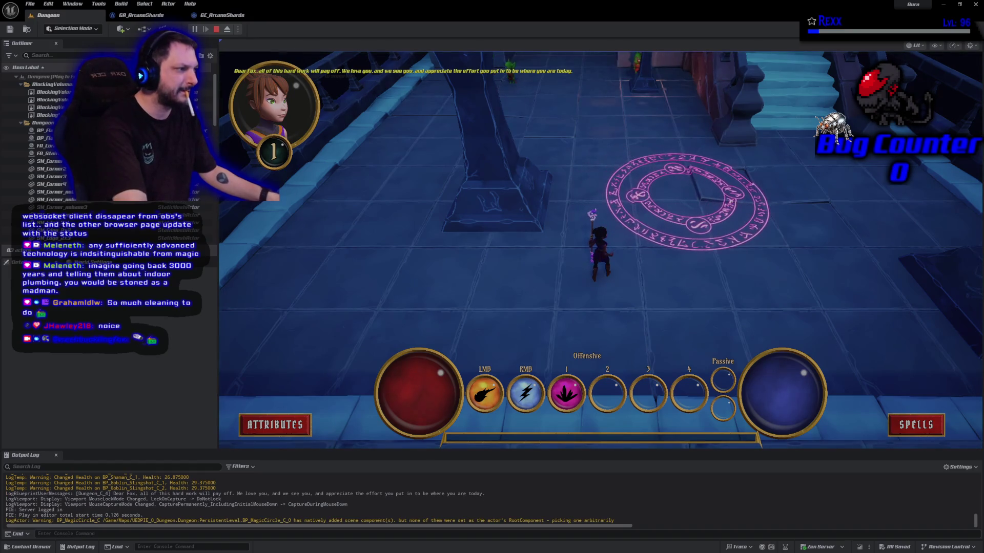
{"action": "left_click", "coordinate": [707, 195]}
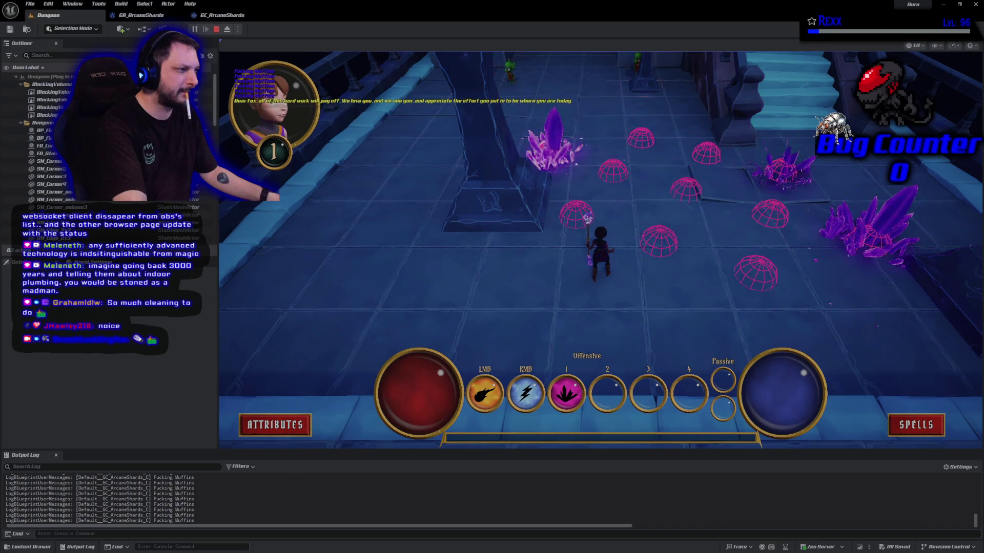
{"action": "left_click", "coordinate": [368, 226]}
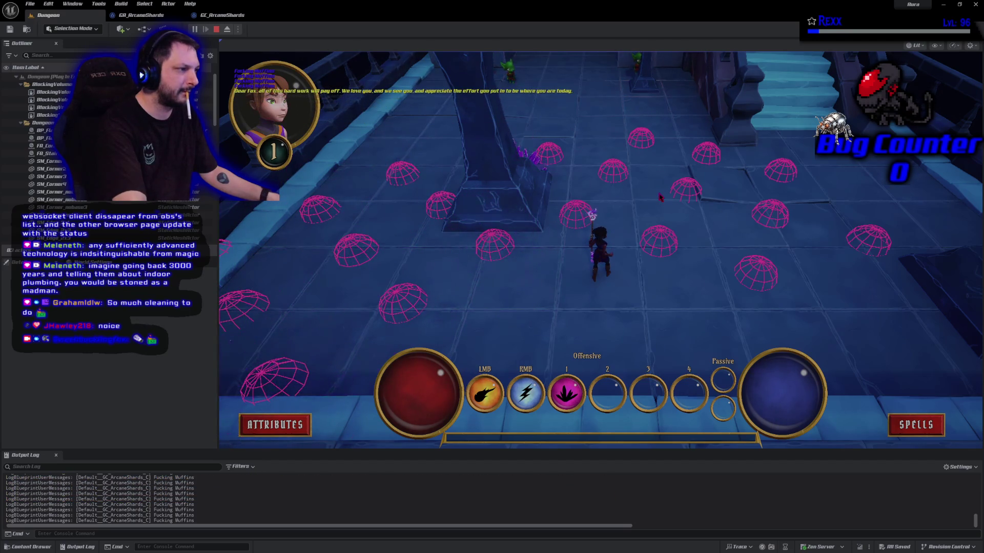
{"action": "left_click", "coordinate": [661, 174]}
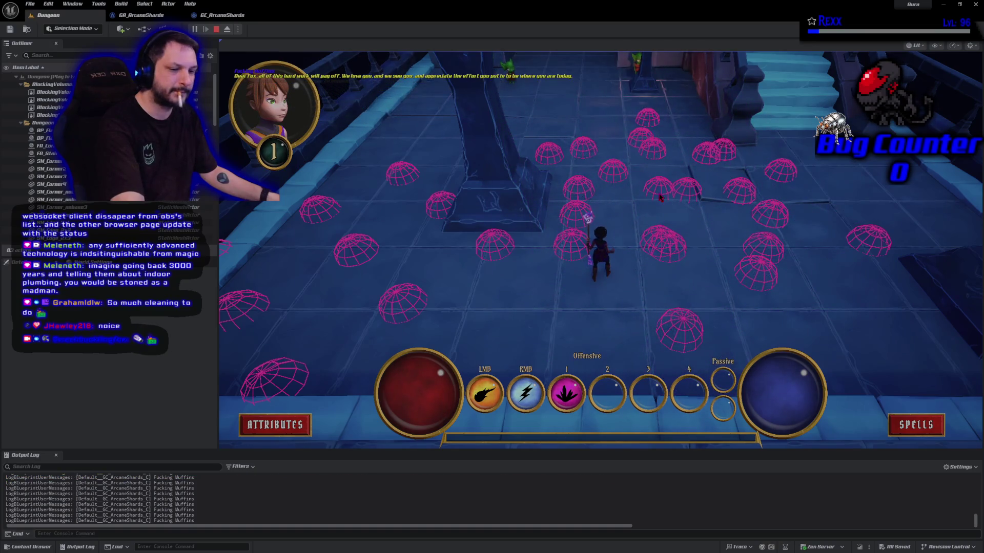
{"action": "key", "text": "Escape"}
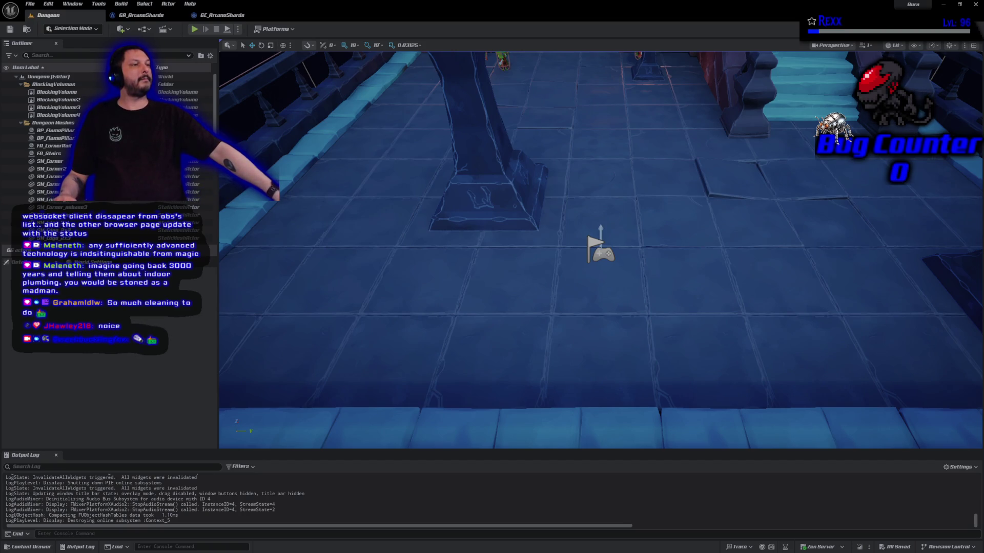
{"action": "left_click", "coordinate": [222, 15]}
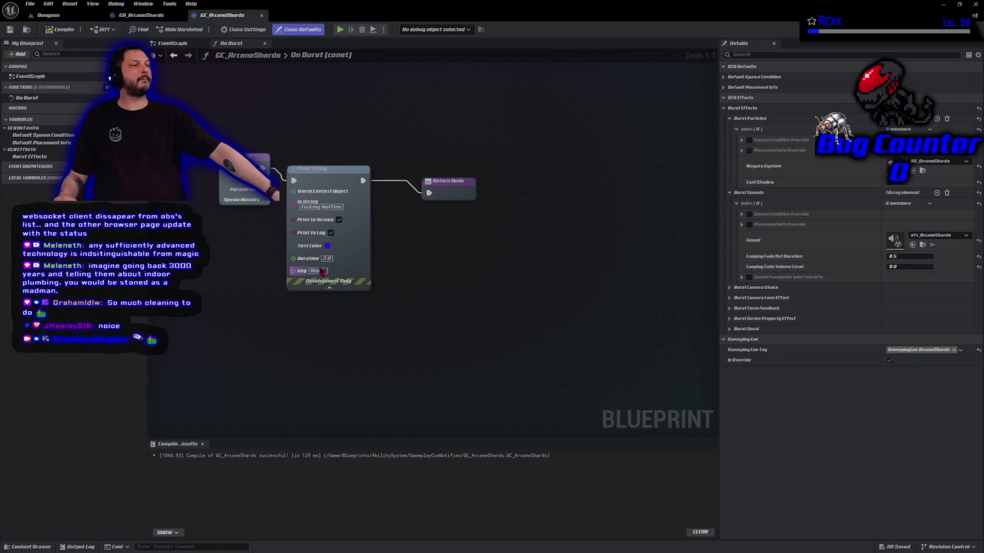
Frame the On Burst nodes, then in GA_ArcaneShards disconnect Draw Debug Sphere's exec wire.
{"action": "key", "text": "Home"}
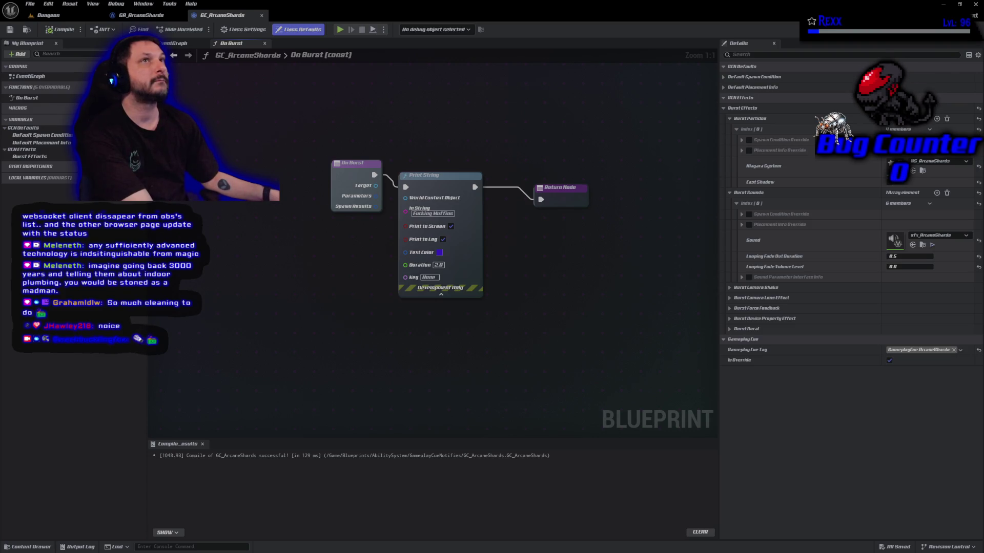
{"action": "left_click", "coordinate": [154, 15]}
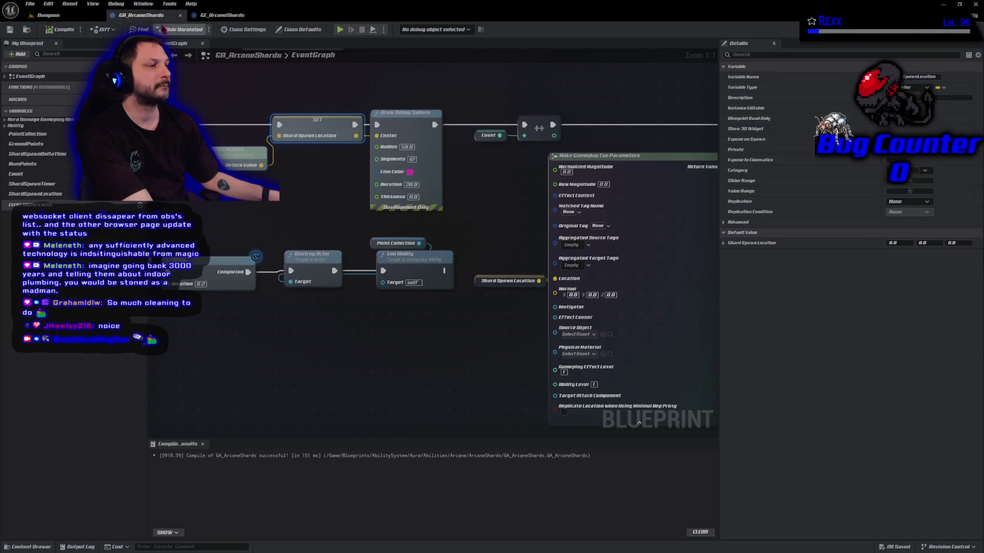
{"action": "left_click", "coordinate": [378, 126], "text": "alt"}
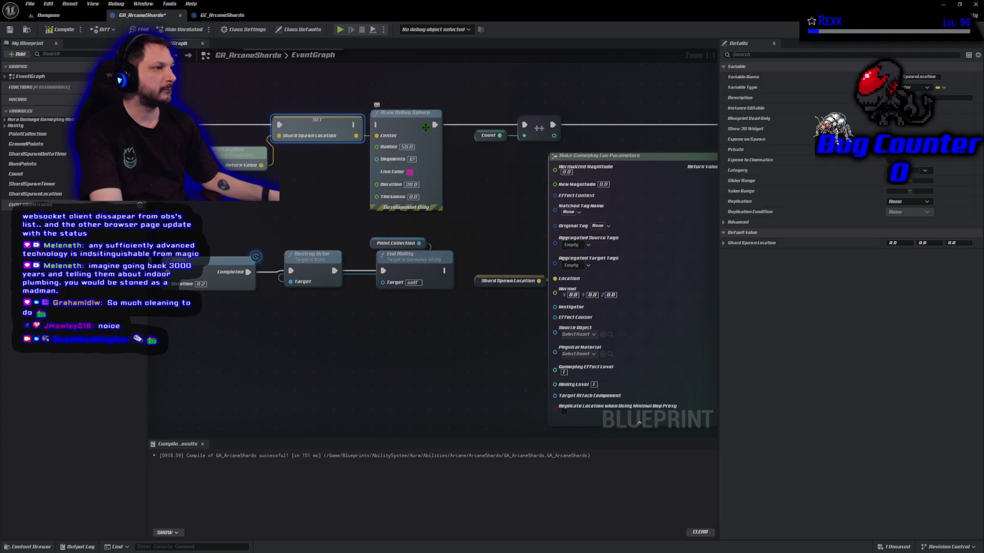
Wire SET's exec output straight to the increment node, compile, and return to GC_ArcaneShards.
{"action": "mouse_move", "coordinate": [436, 126]}
{"action": "left_mouse_down"}
{"action": "mouse_move", "coordinate": [354, 125]}
{"action": "mouse_move", "coordinate": [406, 143]}
{"action": "left_mouse_up"}
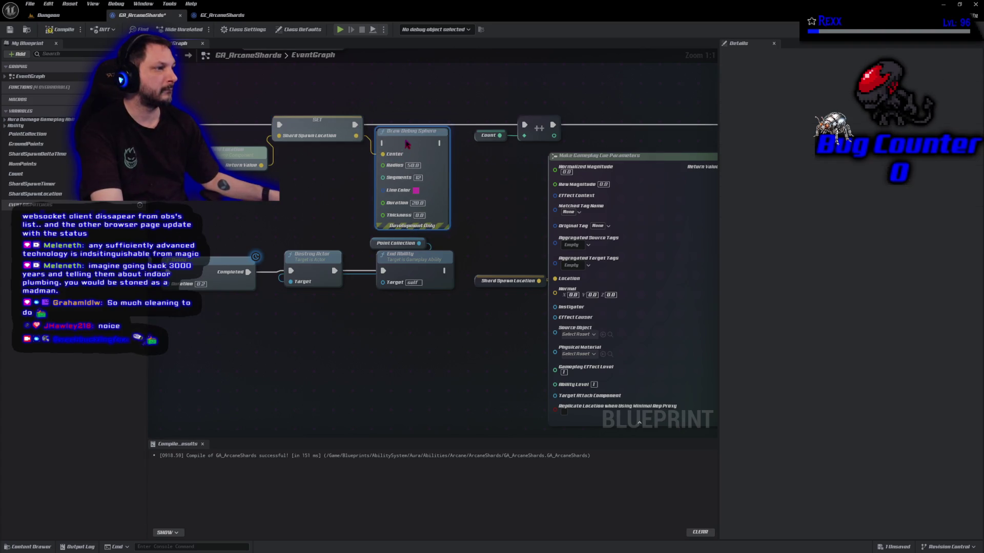
{"action": "left_click", "coordinate": [58, 31]}
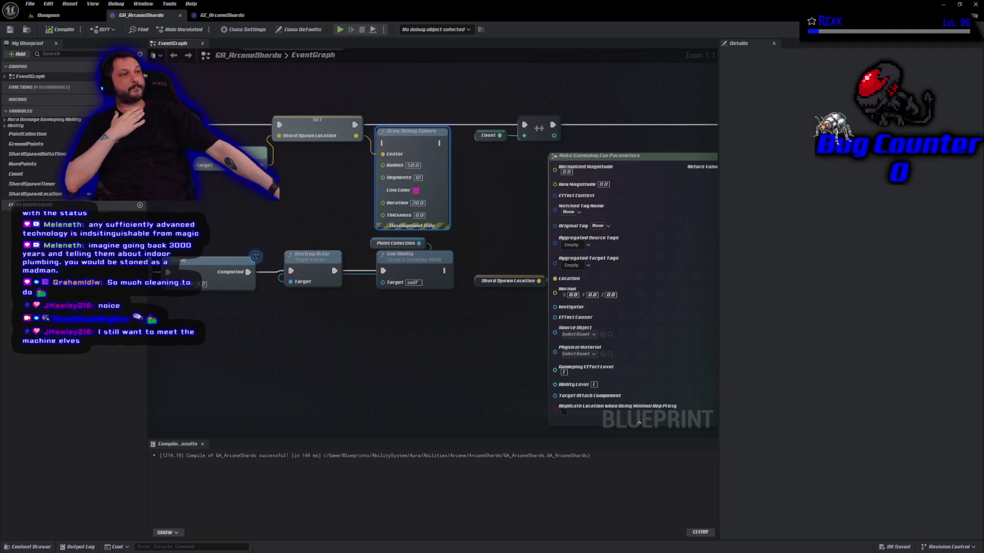
{"action": "left_click", "coordinate": [223, 16]}
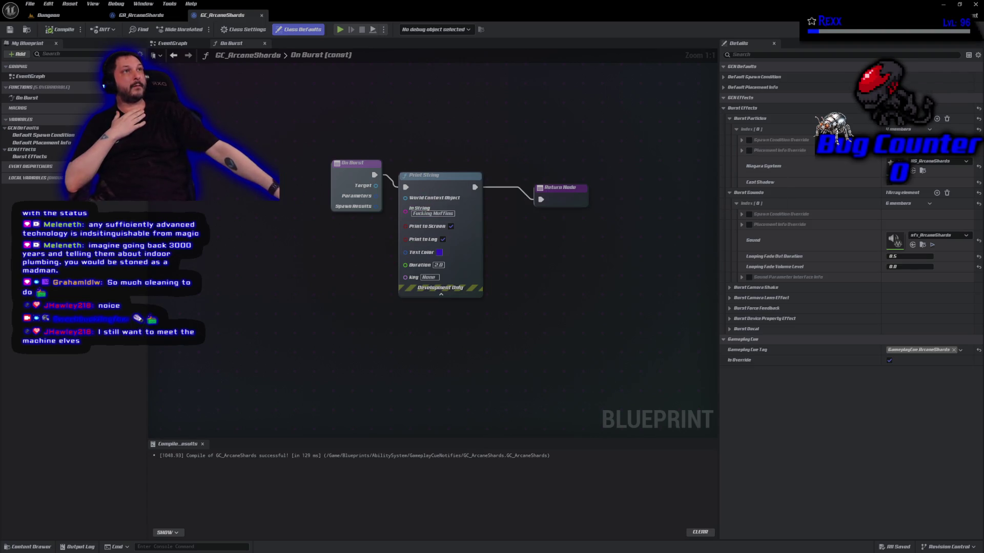
Delete Print String, connect On Burst directly to Return Node, save, and return to Dungeon.
{"action": "left_click", "coordinate": [424, 187]}
{"action": "key", "text": "Delete"}
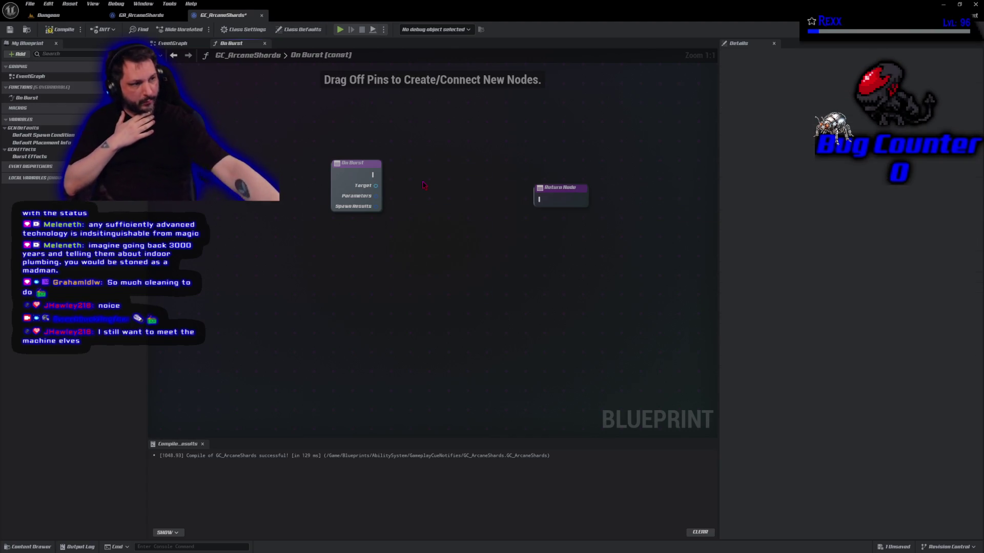
{"action": "mouse_move", "coordinate": [373, 175]}
{"action": "left_mouse_down"}
{"action": "mouse_move", "coordinate": [467, 201]}
{"action": "mouse_move", "coordinate": [540, 200]}
{"action": "mouse_move", "coordinate": [554, 171]}
{"action": "left_mouse_up"}
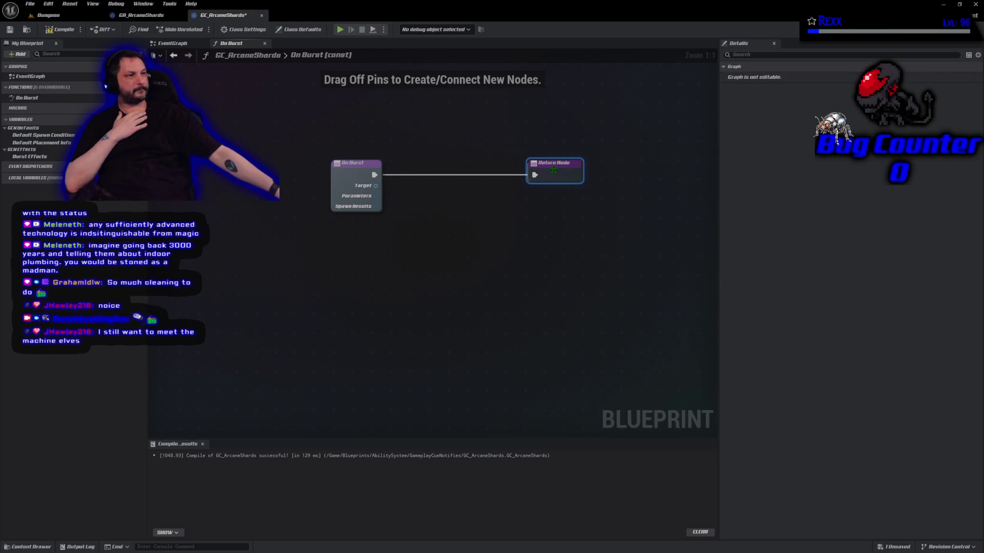
{"action": "key", "text": "ctrl+s"}
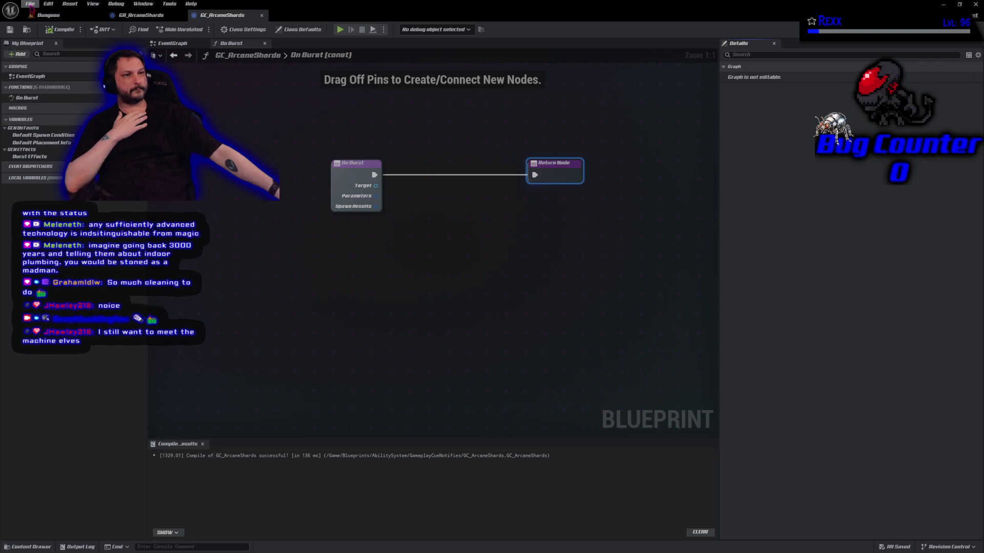
{"action": "left_click", "coordinate": [30, 3]}
{"action": "left_click", "coordinate": [50, 54]}
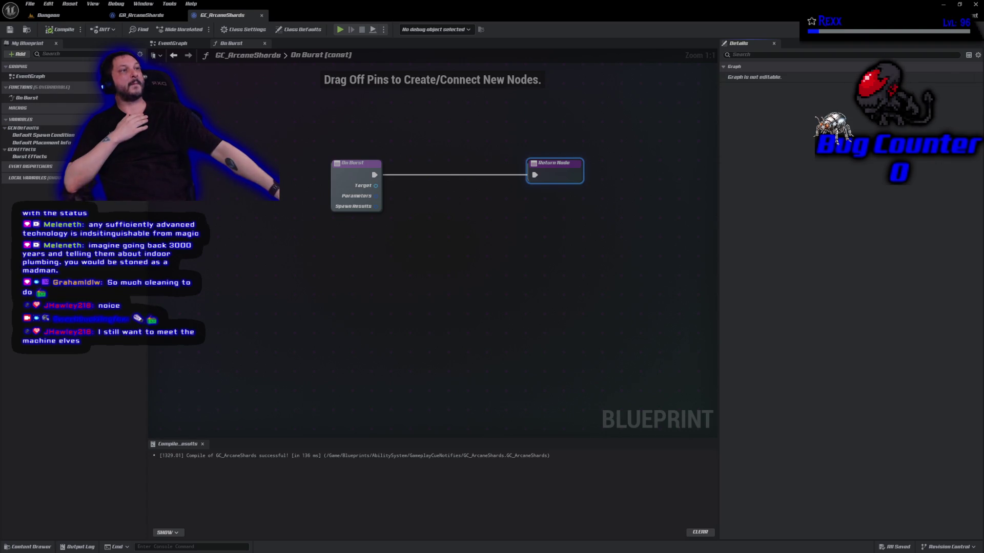
{"action": "left_click", "coordinate": [49, 14]}
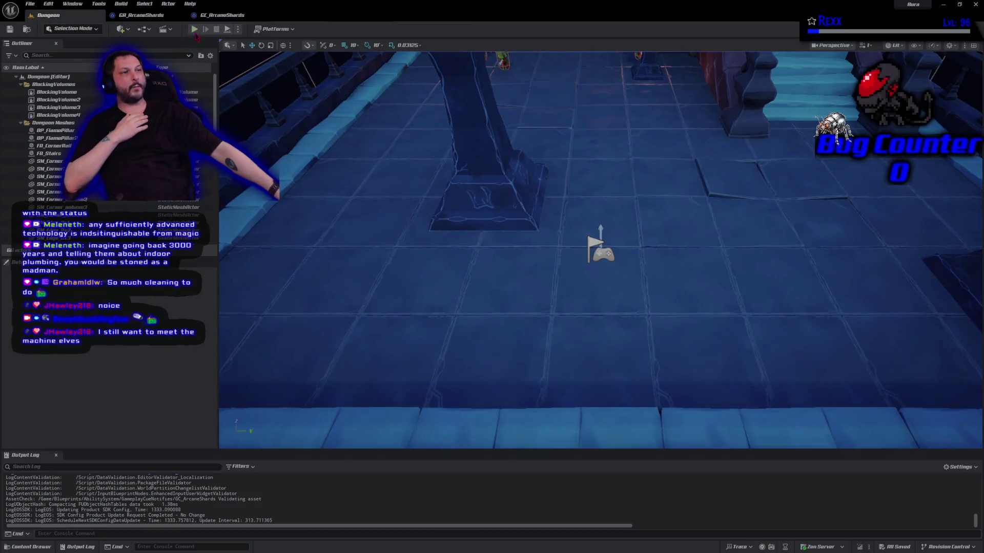
Start a play session and cast Arcane Shards at five spots across the dungeon floor.
{"action": "left_click", "coordinate": [195, 29]}
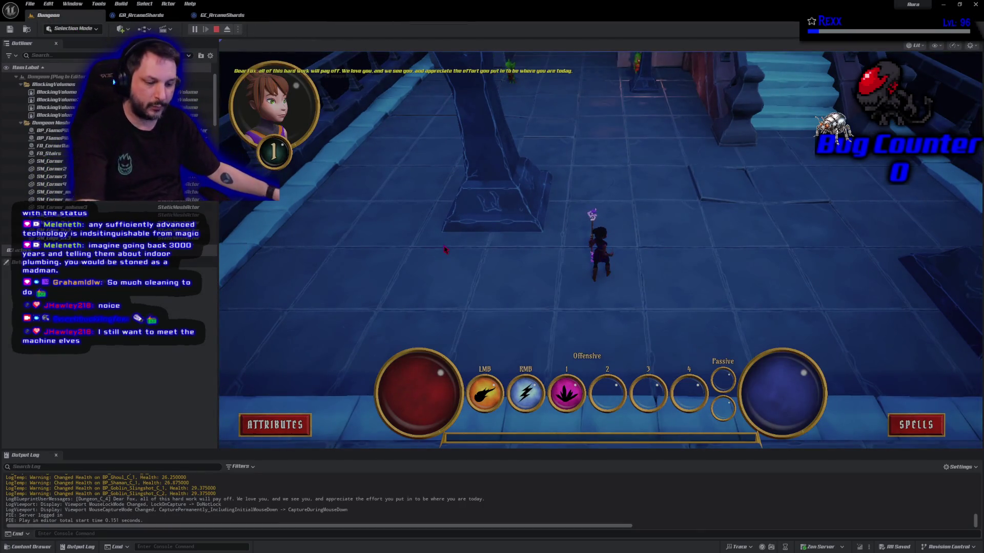
{"action": "key", "text": "1"}
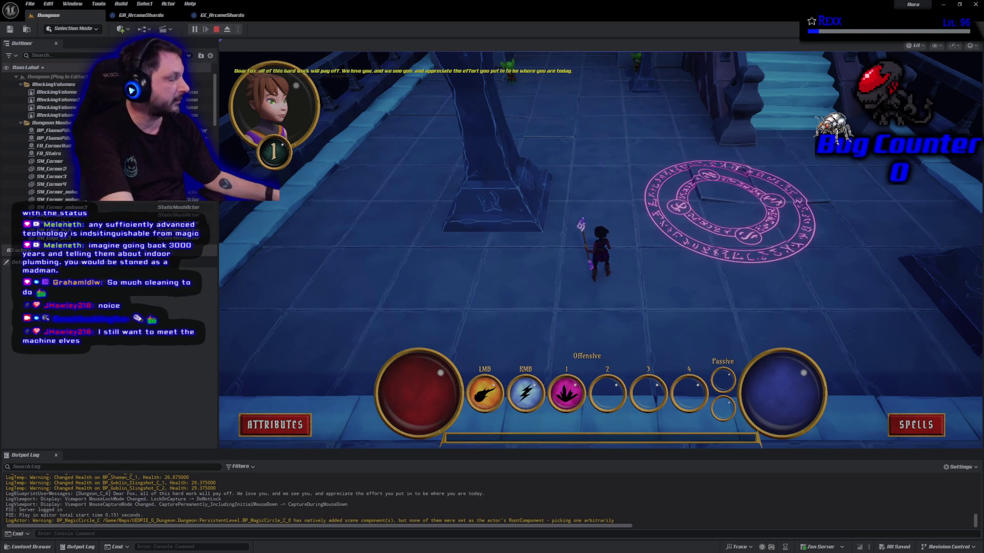
{"action": "left_click", "coordinate": [729, 211]}
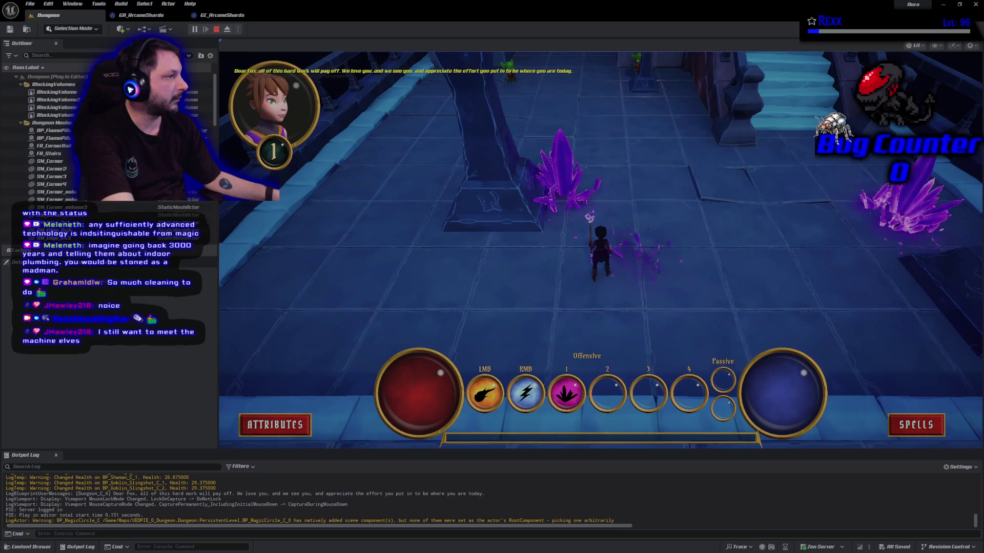
{"action": "key", "text": "1"}
{"action": "left_click", "coordinate": [773, 207]}
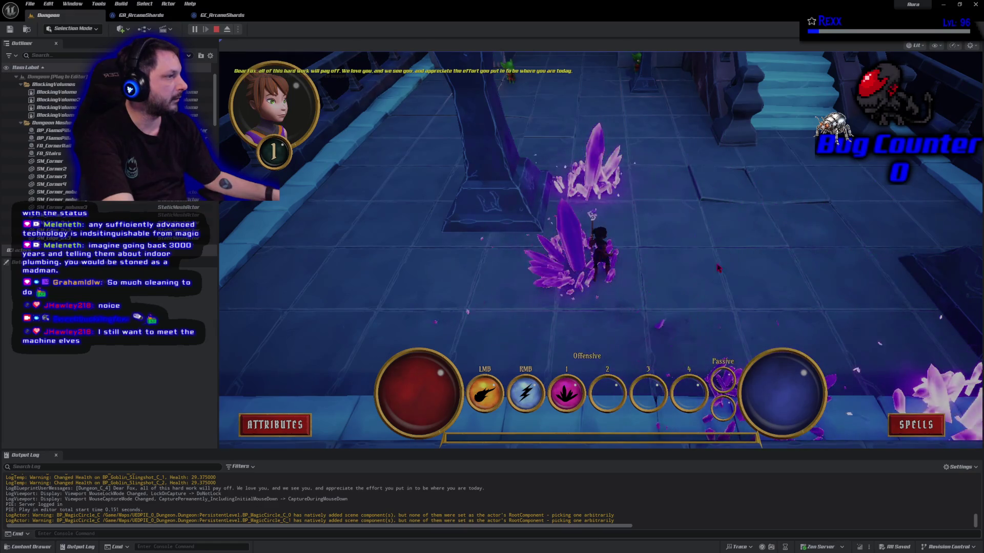
{"action": "key", "text": "1"}
{"action": "left_click", "coordinate": [645, 118]}
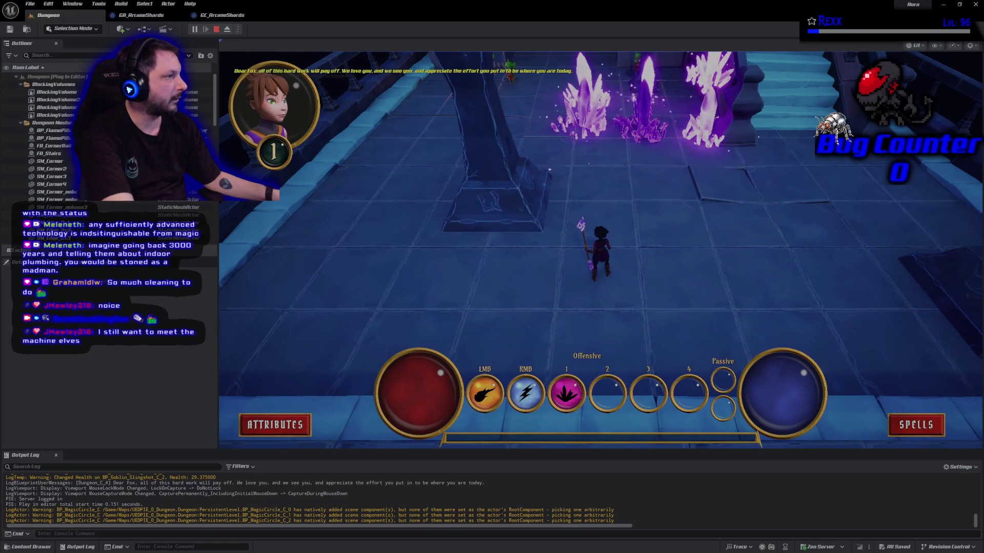
{"action": "key", "text": "1"}
{"action": "left_click", "coordinate": [810, 216]}
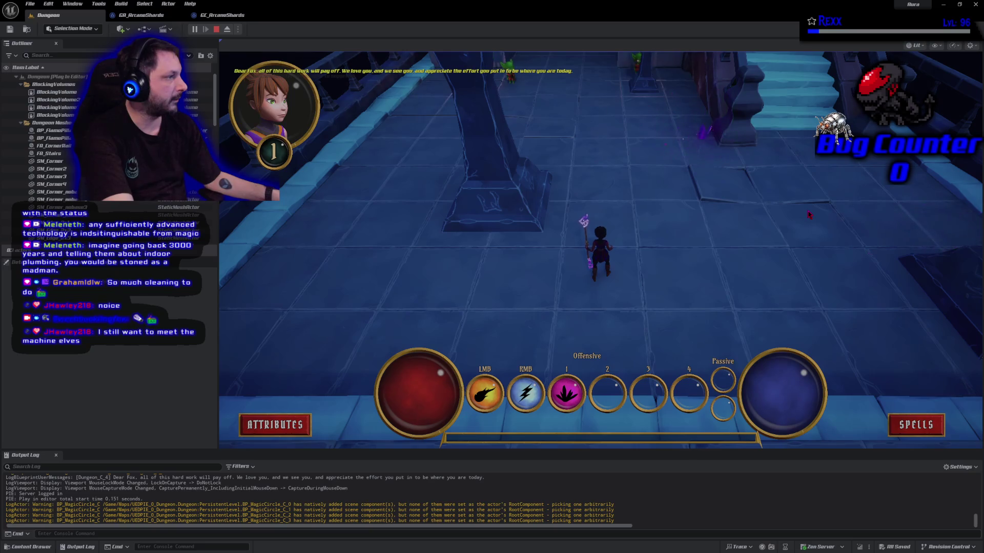
{"action": "key", "text": "1"}
{"action": "left_click", "coordinate": [710, 294]}
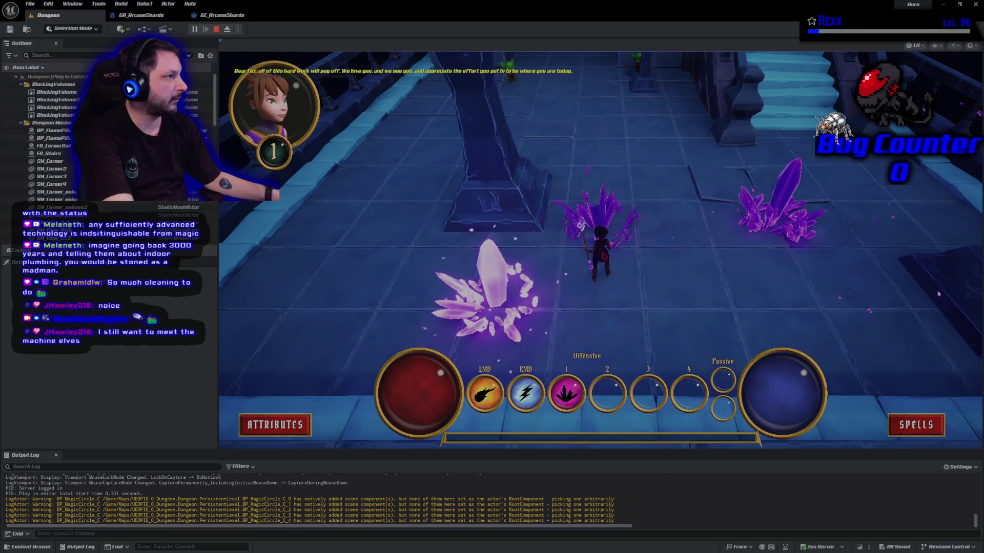
Cast shards around the character and on the stairs, then stop and reopen GA_ArcaneShards.
{"action": "key", "text": "1"}
{"action": "left_click", "coordinate": [596, 281]}
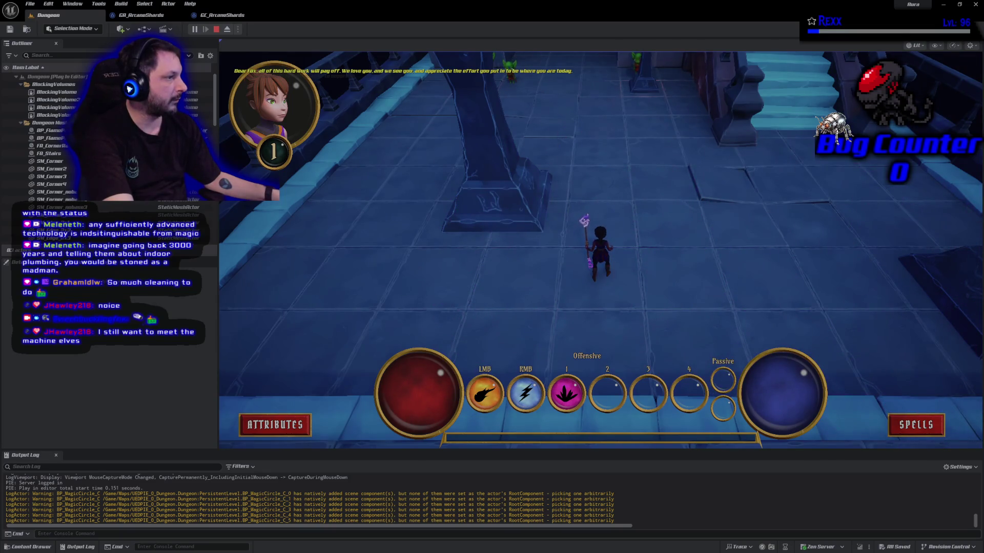
{"action": "left_click", "coordinate": [797, 118]}
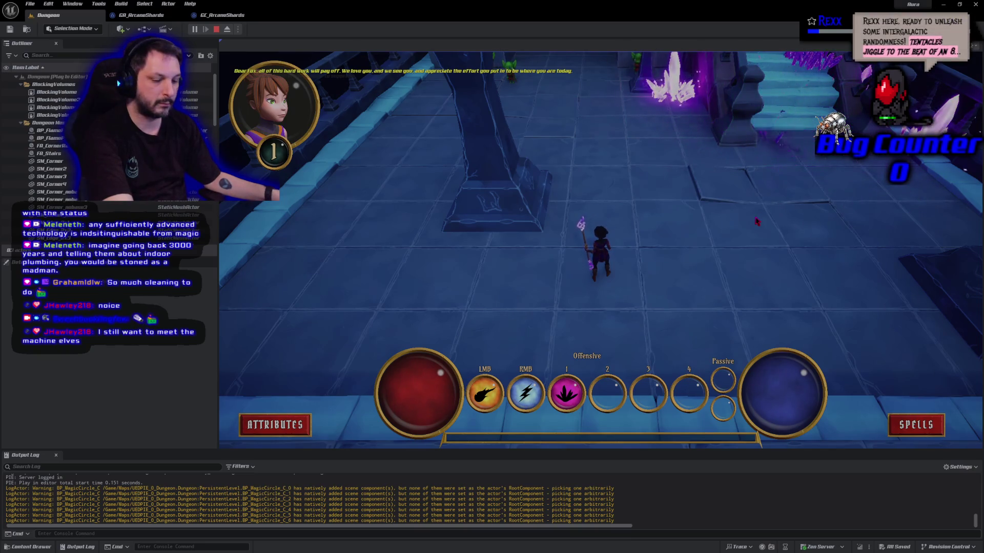
{"action": "left_click", "coordinate": [728, 217]}
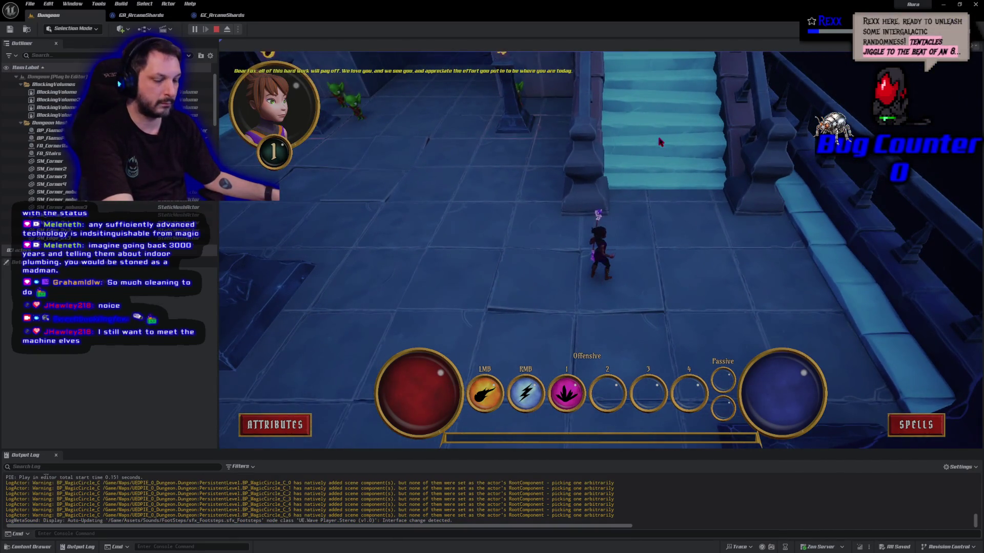
{"action": "key", "text": "1"}
{"action": "left_click", "coordinate": [661, 121]}
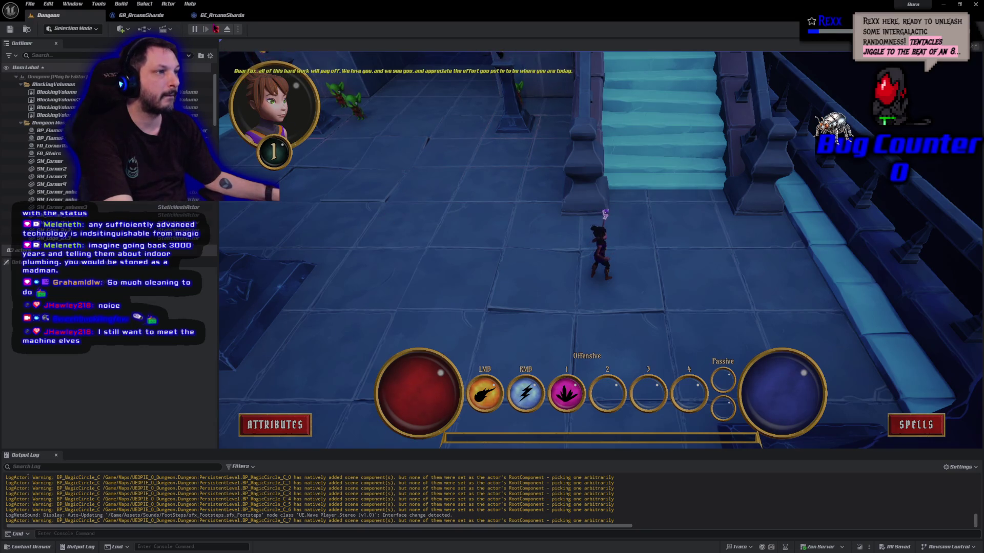
{"action": "key", "text": "Escape"}
{"action": "left_click", "coordinate": [141, 15]}
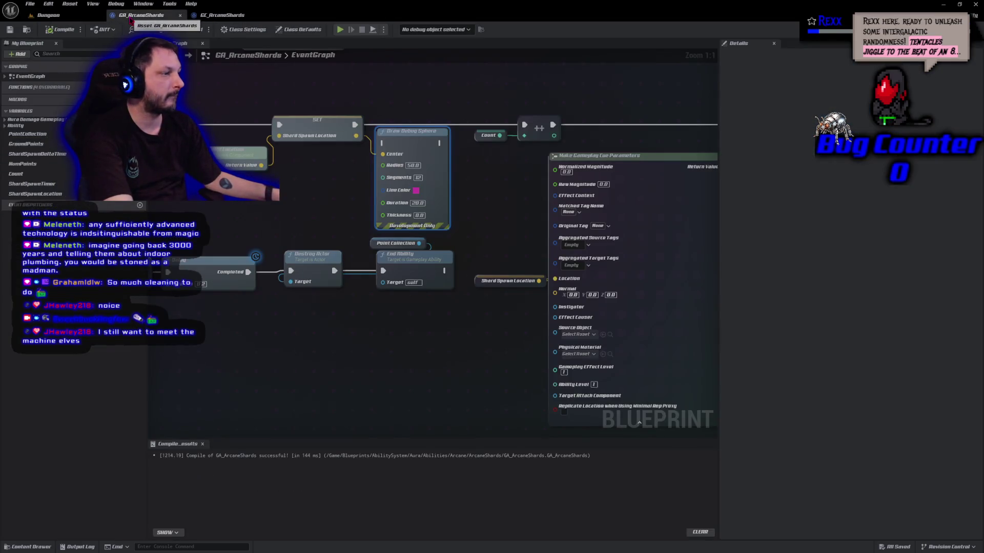
Set the NumPoints default value to 1, compile, and go back to the Dungeon level.
{"action": "mouse_move", "coordinate": [441, 349]}
{"action": "left_mouse_down"}
{"action": "mouse_move", "coordinate": [234, 310]}
{"action": "mouse_move", "coordinate": [681, 358]}
{"action": "mouse_move", "coordinate": [692, 405]}
{"action": "mouse_move", "coordinate": [715, 408]}
{"action": "mouse_move", "coordinate": [716, 423]}
{"action": "left_mouse_up"}
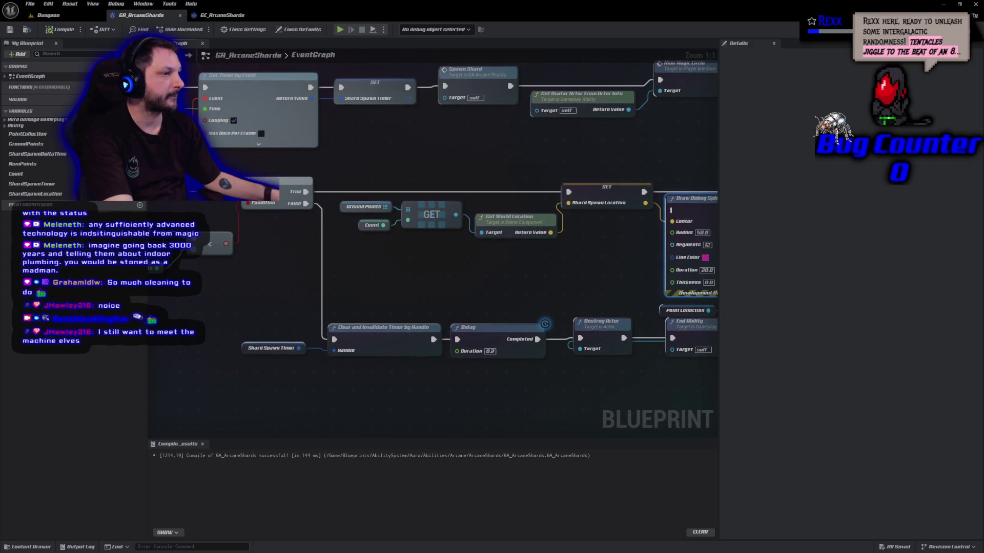
{"action": "left_click_drag", "start_coordinate": [589, 417], "coordinate": [643, 410]}
{"action": "left_click", "coordinate": [194, 261]}
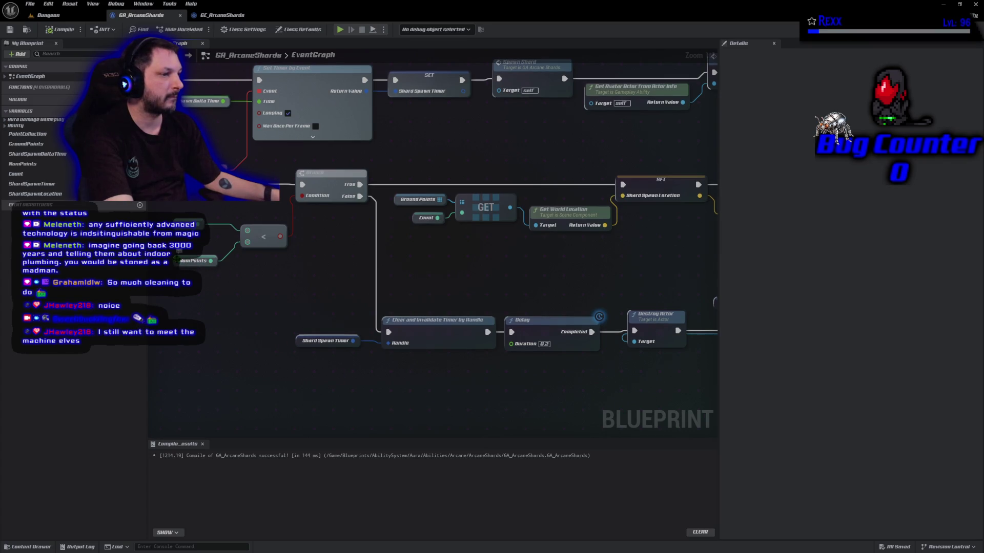
{"action": "left_click", "coordinate": [900, 264]}
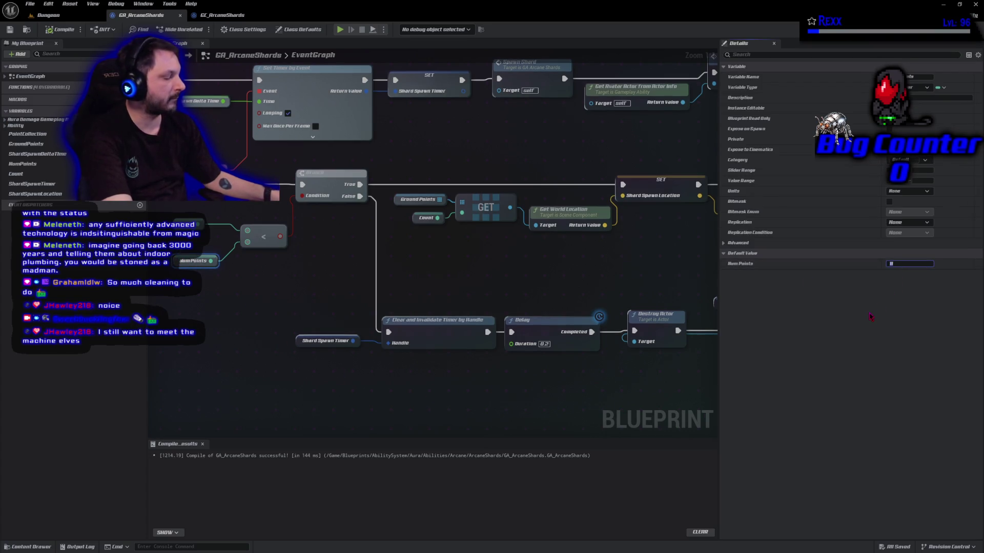
{"action": "type", "text": "1"}
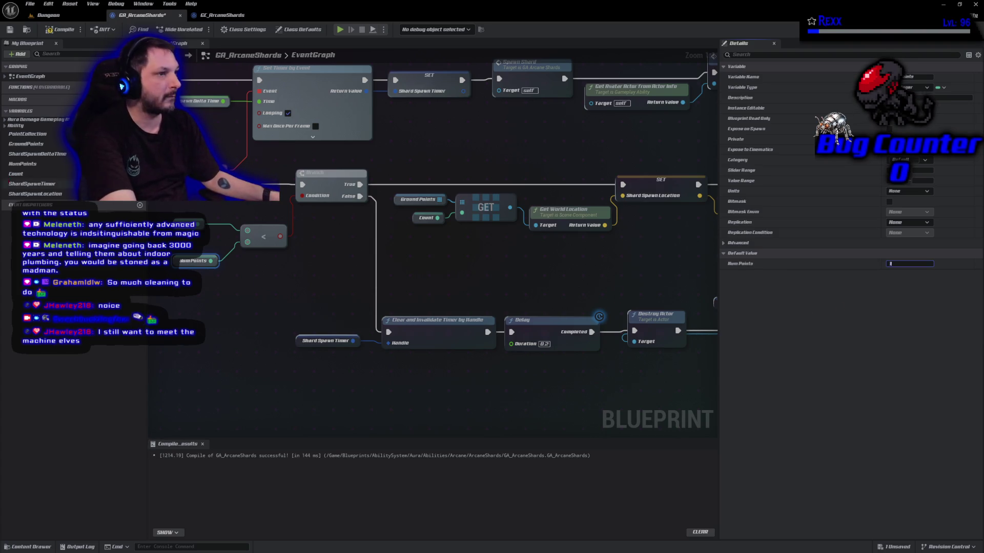
{"action": "left_click", "coordinate": [60, 29]}
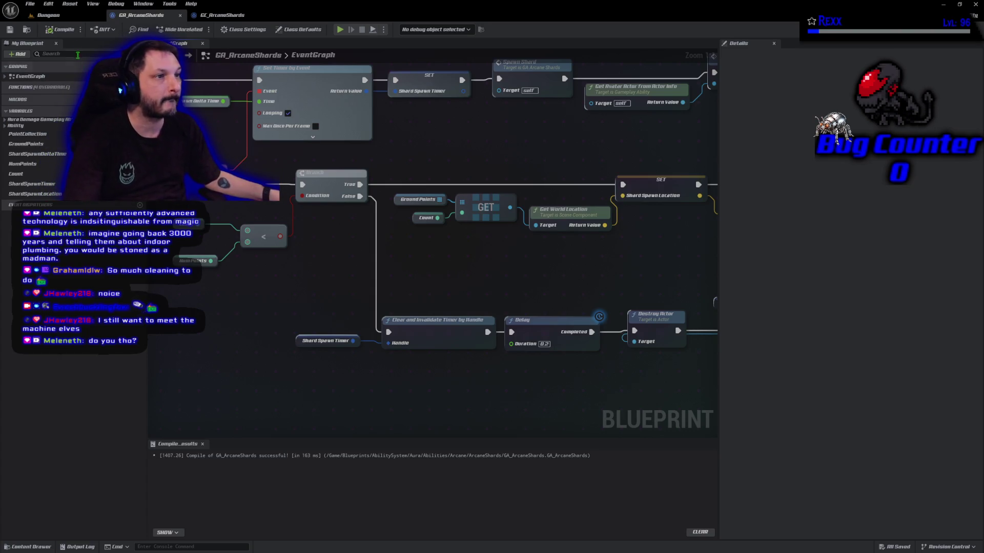
{"action": "left_click", "coordinate": [49, 15]}
Start a play session in the Dungeon level and cast Arcane Shards at three floor spots.
{"action": "left_click", "coordinate": [195, 29]}
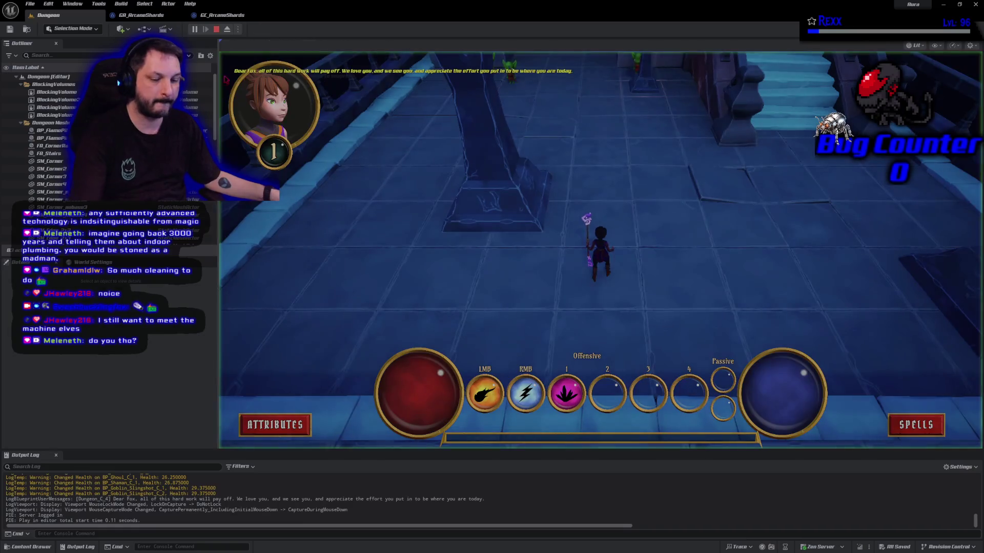
{"action": "key", "text": "1"}
{"action": "left_click", "coordinate": [717, 200]}
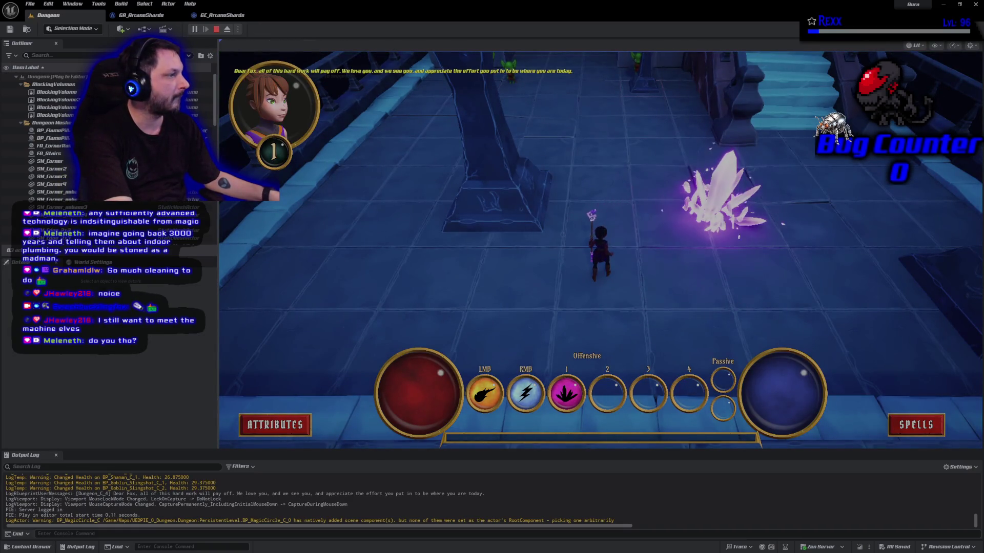
{"action": "key", "text": "1"}
{"action": "left_click", "coordinate": [359, 287]}
{"action": "key", "text": "1"}
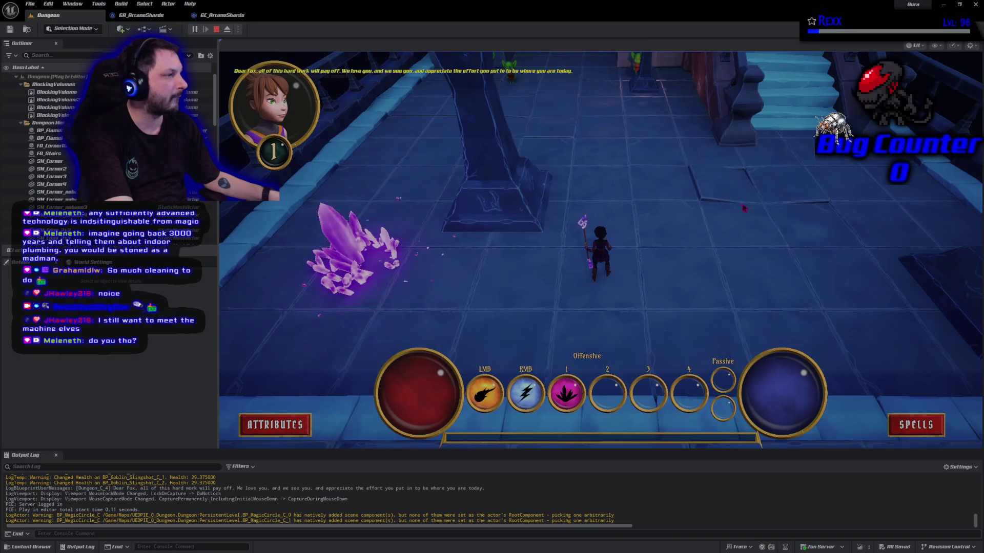
{"action": "left_click", "coordinate": [605, 118]}
Cast Arcane Shards at four more targets across the right, left and centre-right floor.
{"action": "key", "text": "1"}
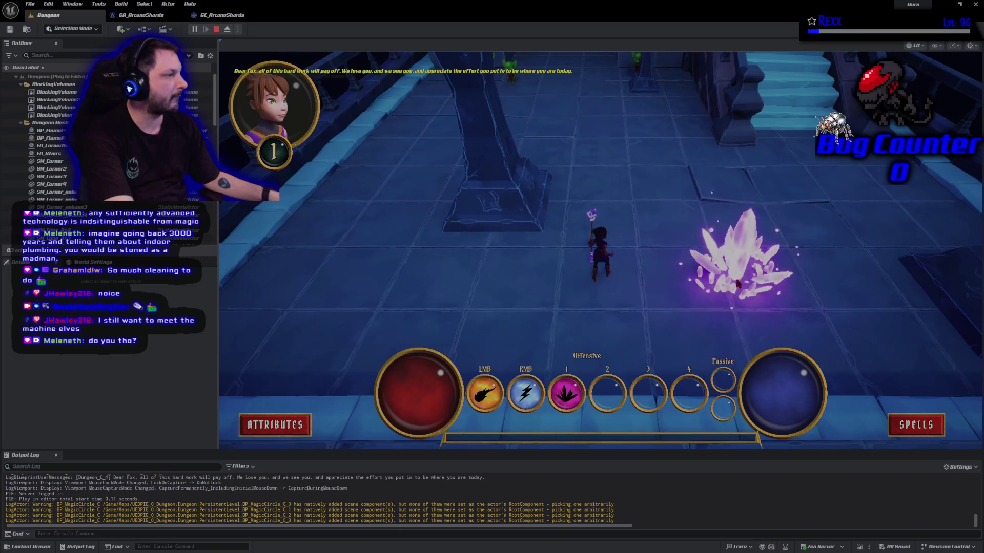
{"action": "key", "text": "1"}
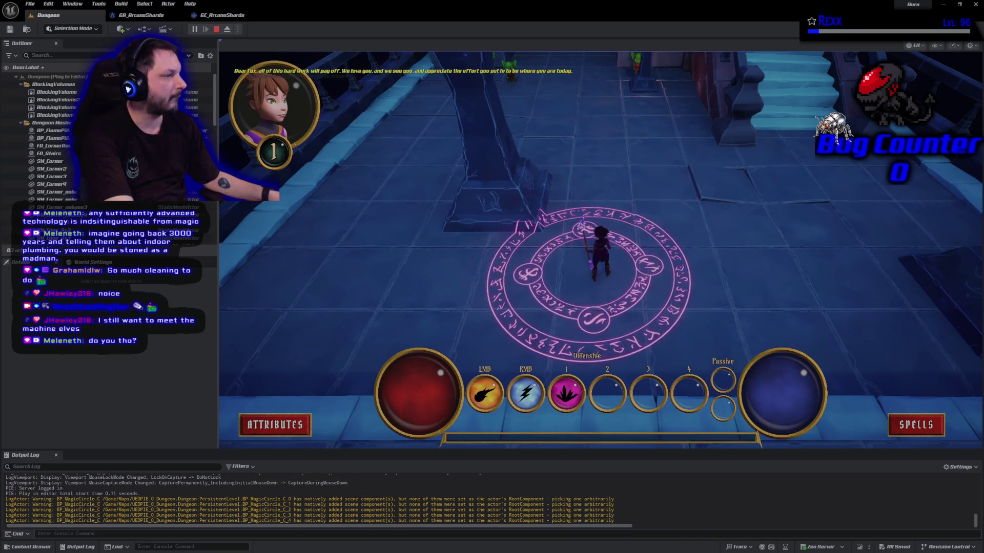
{"action": "left_click", "coordinate": [715, 225]}
{"action": "key", "text": "1"}
{"action": "left_click", "coordinate": [517, 303]}
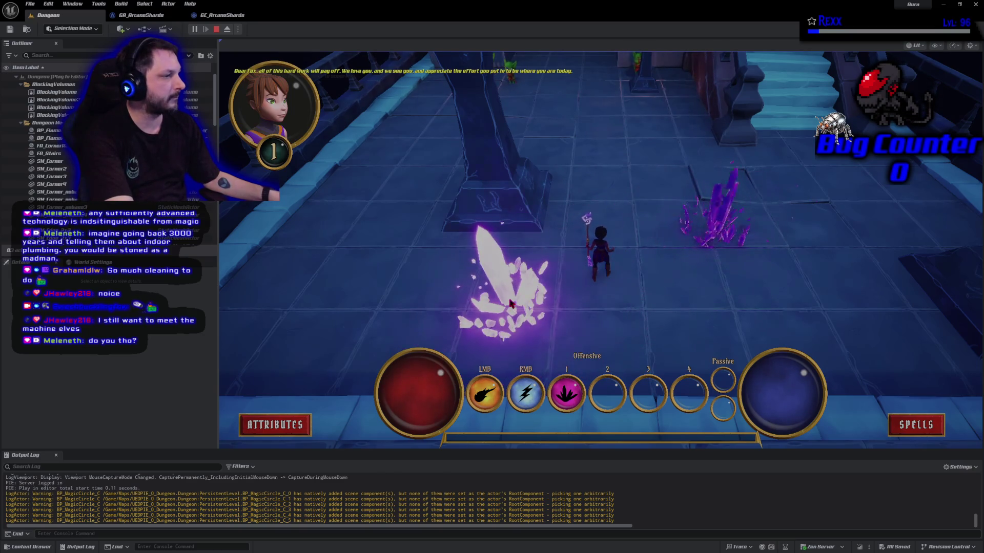
{"action": "key", "text": "1"}
{"action": "left_click", "coordinate": [789, 210]}
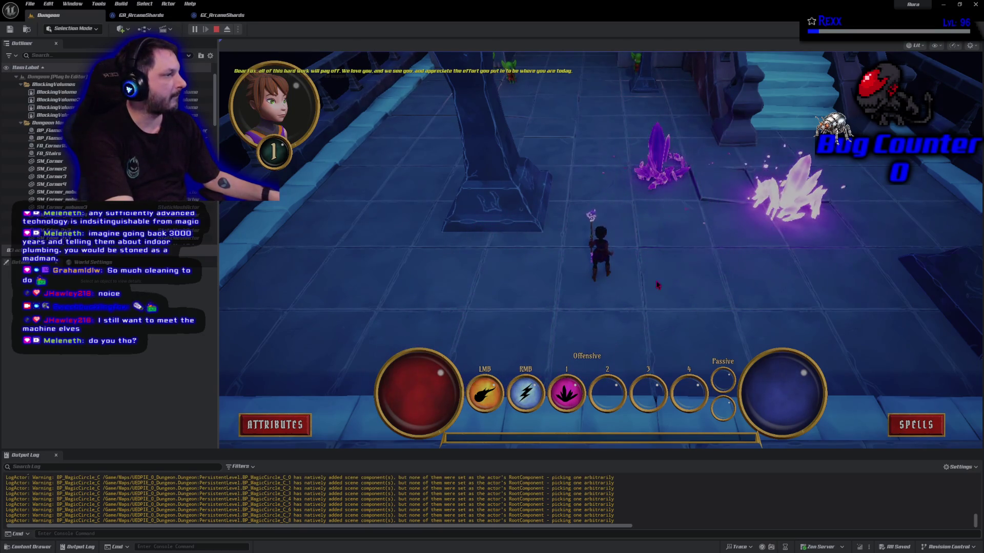
{"action": "key", "text": "1"}
{"action": "left_click", "coordinate": [687, 220]}
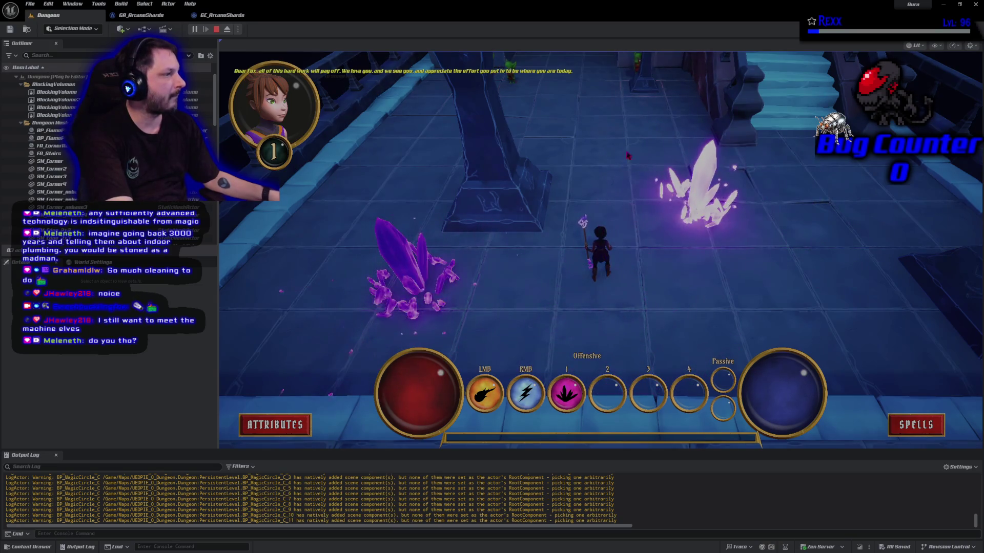
{"action": "key", "text": "1"}
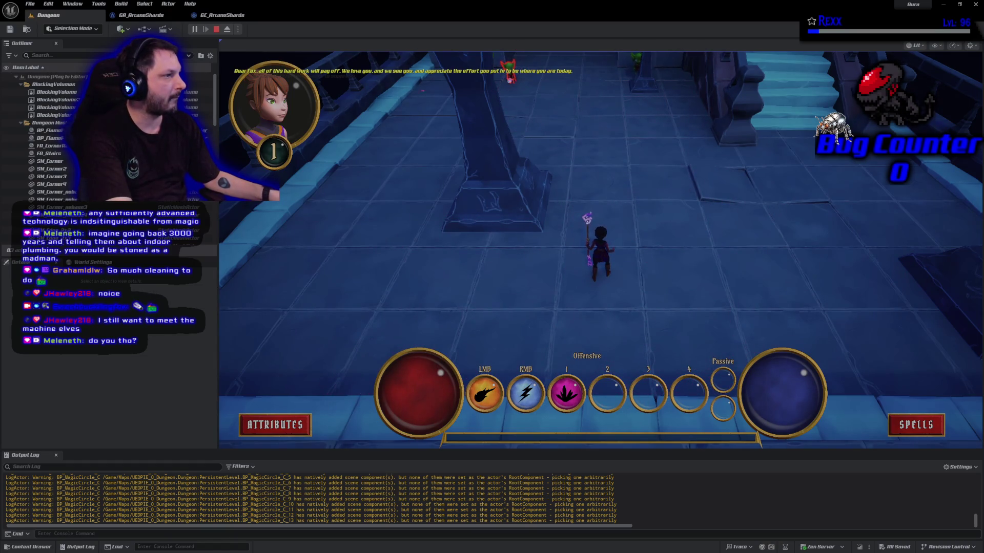
Walk the character forward, cast Arcane Shards onto the goblins ahead, and end the session.
{"action": "left_click", "coordinate": [543, 172]}
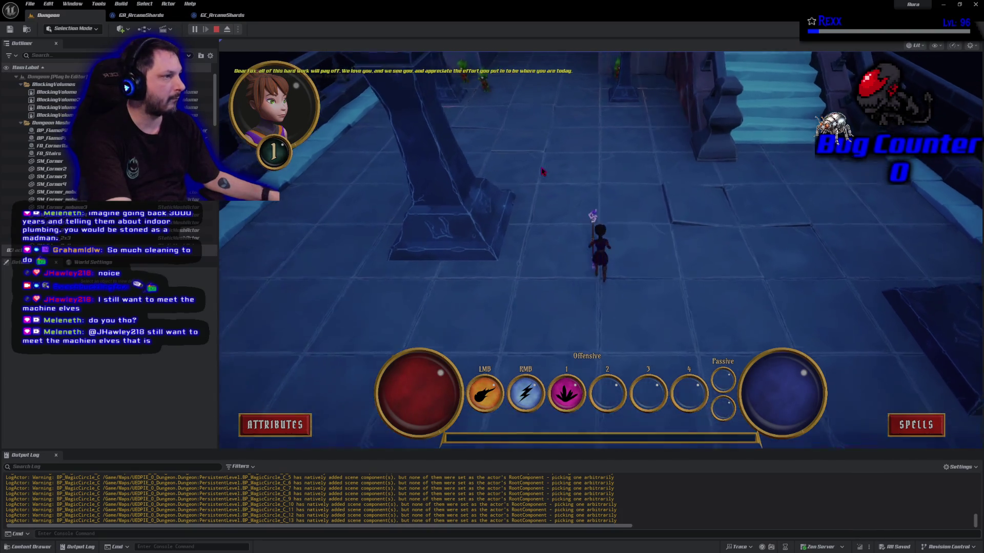
{"action": "key", "text": "1"}
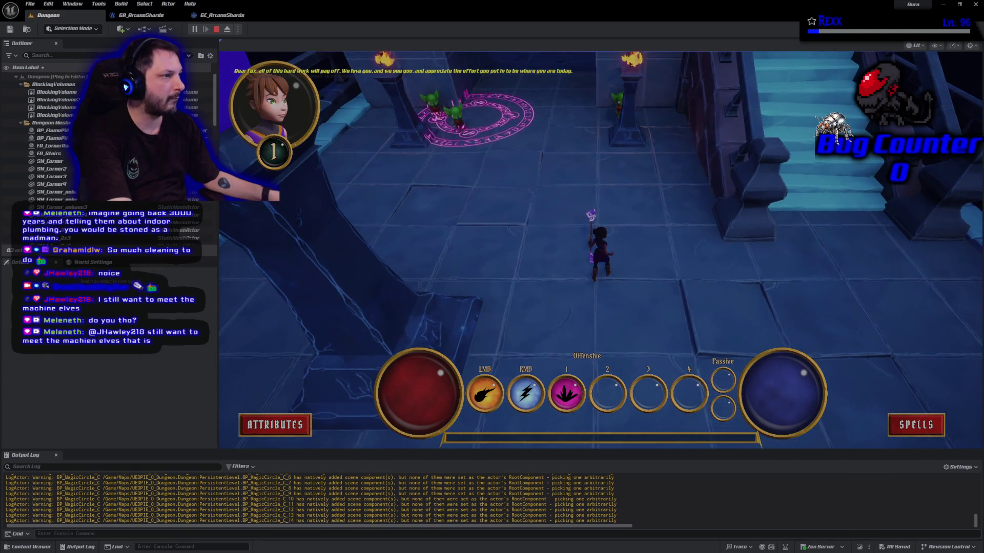
{"action": "left_click", "coordinate": [457, 113]}
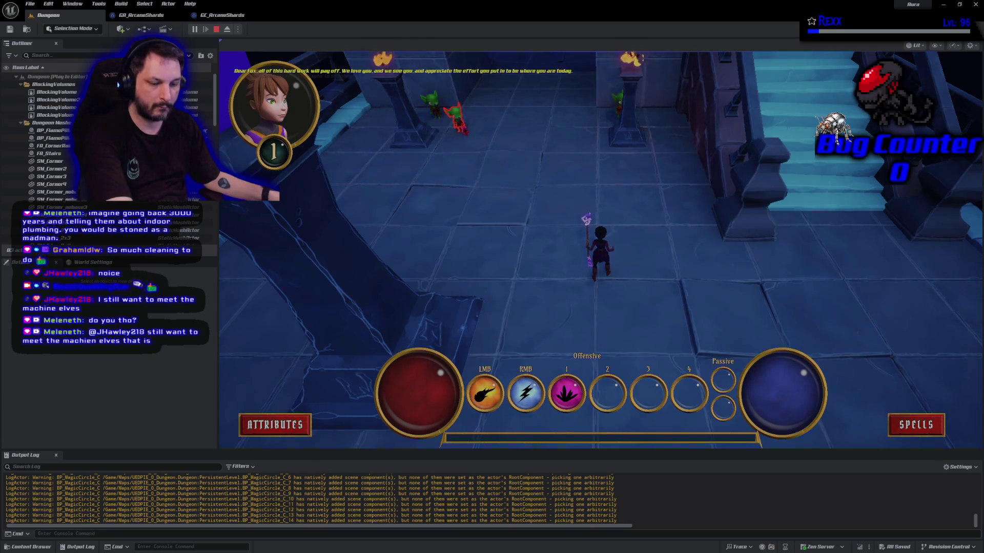
{"action": "key", "text": "Escape"}
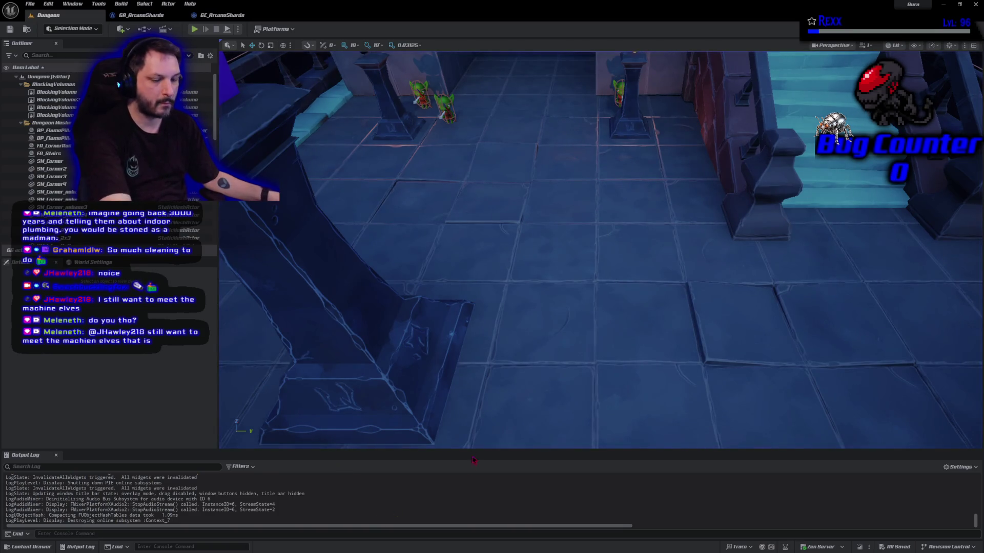
{"action": "scroll", "coordinate": [467, 402], "scroll_direction": "down", "scroll_amount": 10}
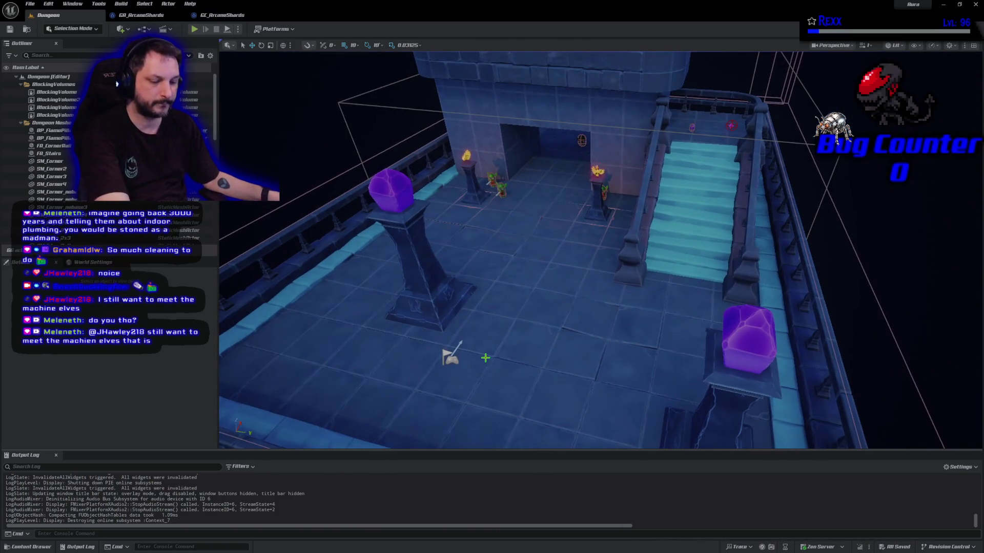
{"action": "scroll", "coordinate": [543, 250], "scroll_direction": "down", "scroll_amount": 5}
{"action": "scroll", "coordinate": [514, 365], "scroll_direction": "up", "scroll_amount": 5}
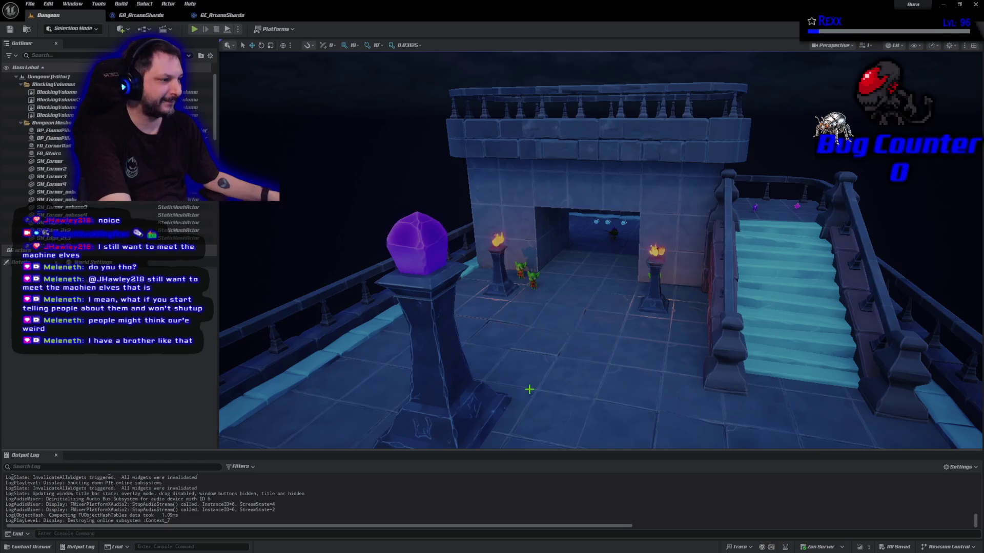
{"action": "left_click_drag", "start_coordinate": [530, 388], "coordinate": [507, 382]}
{"action": "scroll", "coordinate": [600, 287], "scroll_direction": "down", "scroll_amount": 8}
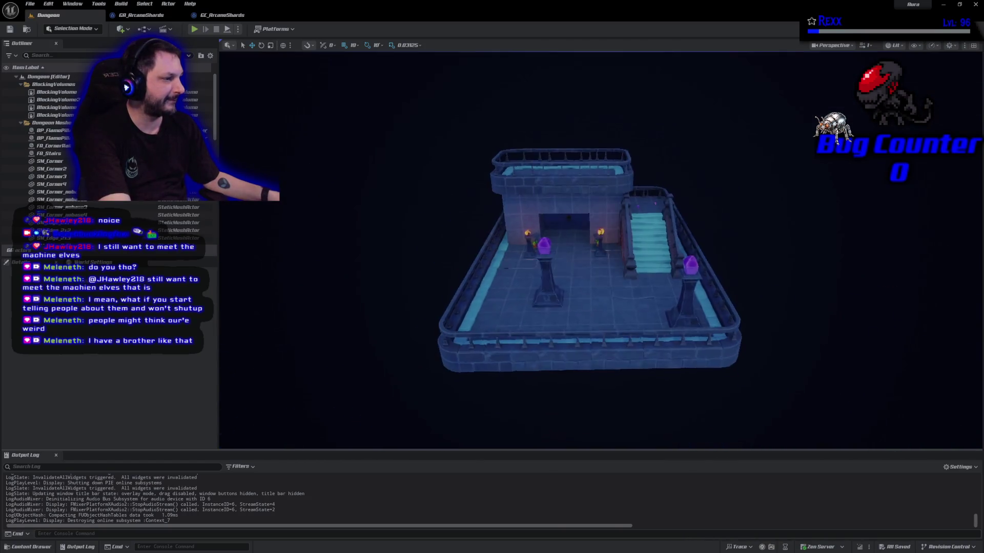
{"action": "scroll", "coordinate": [587, 287], "scroll_direction": "up", "scroll_amount": 1}
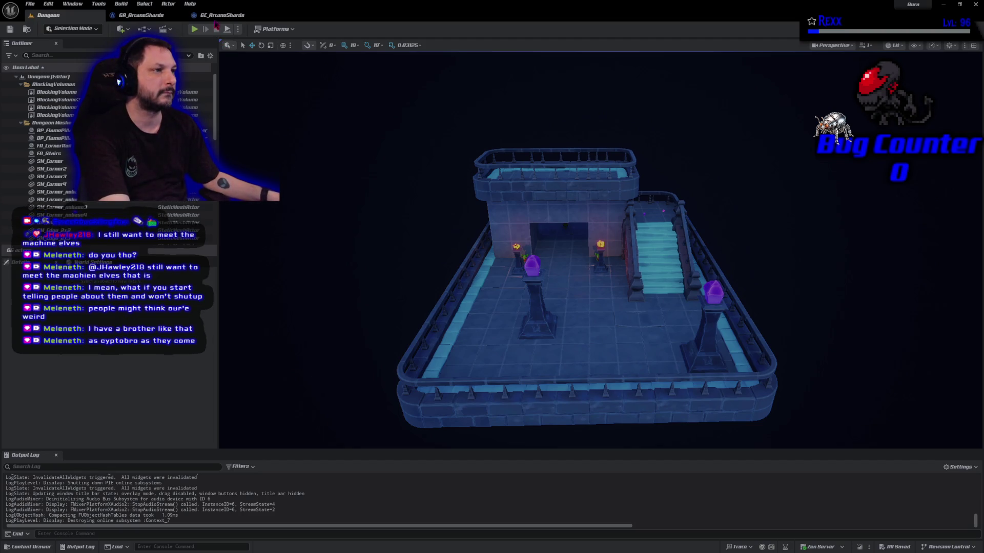
{"action": "left_click", "coordinate": [216, 19]}
Edit the NumPoints variable's default value in GA_ArcaneShards, then compile and save.
{"action": "left_click", "coordinate": [141, 15]}
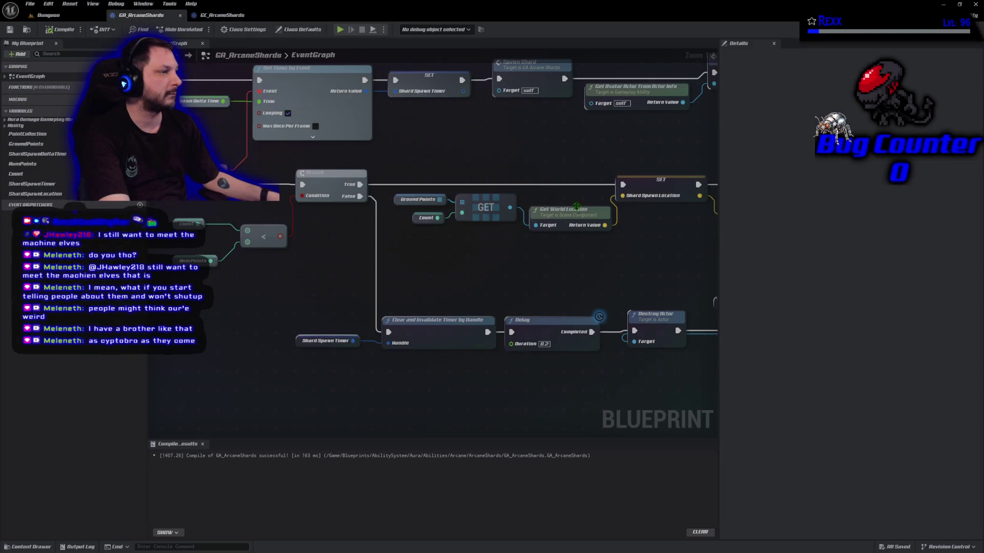
{"action": "left_click", "coordinate": [23, 164]}
{"action": "left_click", "coordinate": [894, 264]}
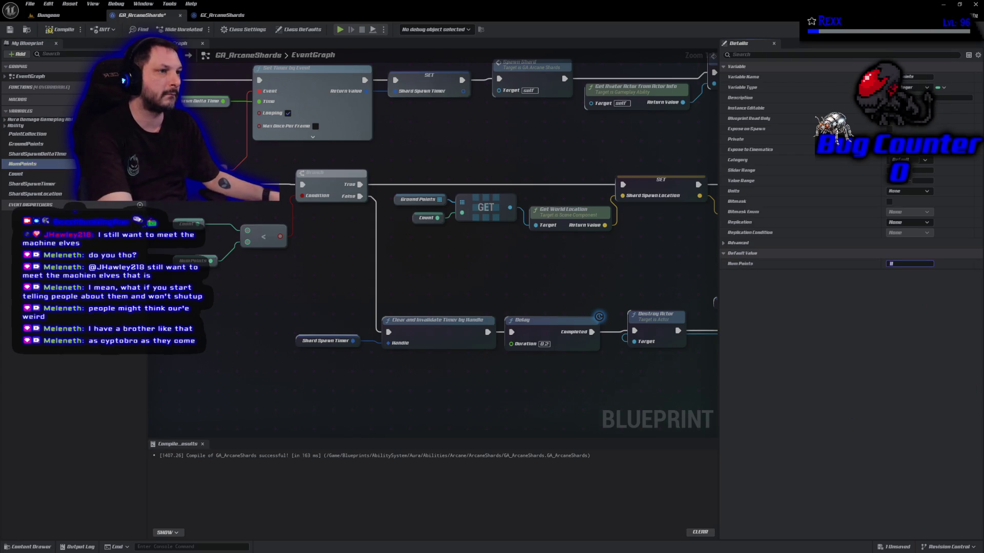
{"action": "key", "text": "Return"}
{"action": "left_click", "coordinate": [10, 29]}
Play the Dungeon level with Alt+P, cast Arcane Shards once, then stop the session.
{"action": "left_click", "coordinate": [49, 15]}
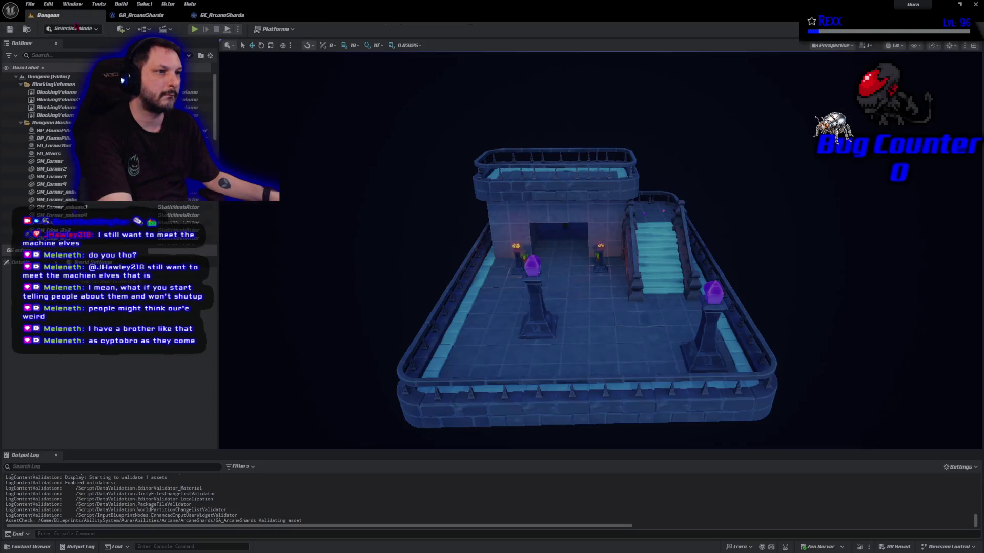
{"action": "key", "text": "alt+p"}
{"action": "key", "text": "1"}
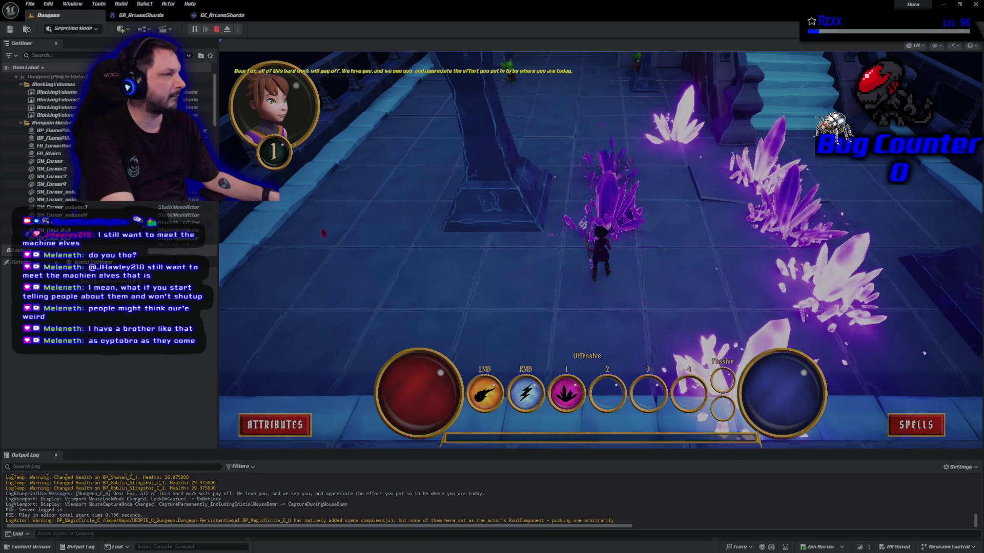
{"action": "key", "text": "Escape"}
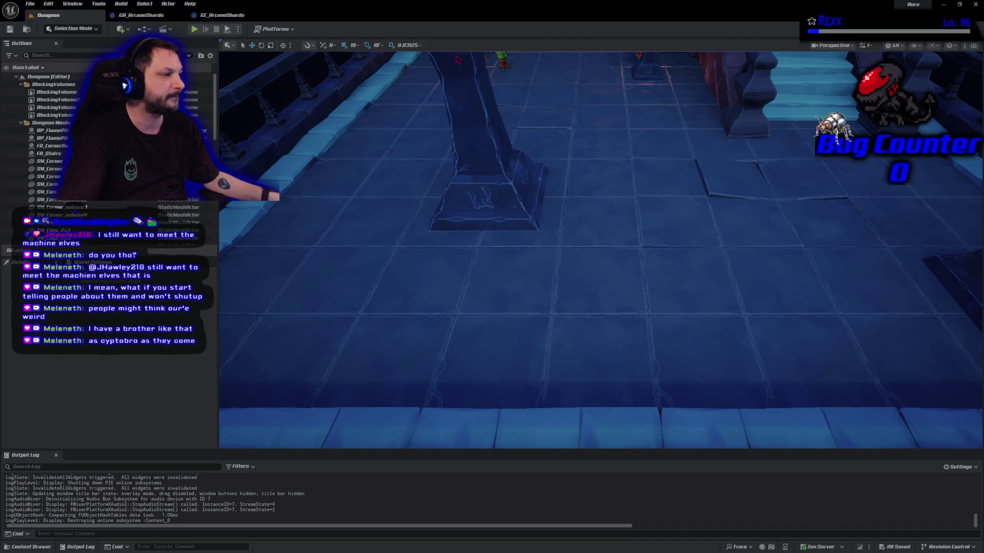
Commit the three changed files as 'Gameplay Cue Notify Burst', push to origin, and close GitHub Desktop.
{"action": "key", "text": "alt+Tab"}
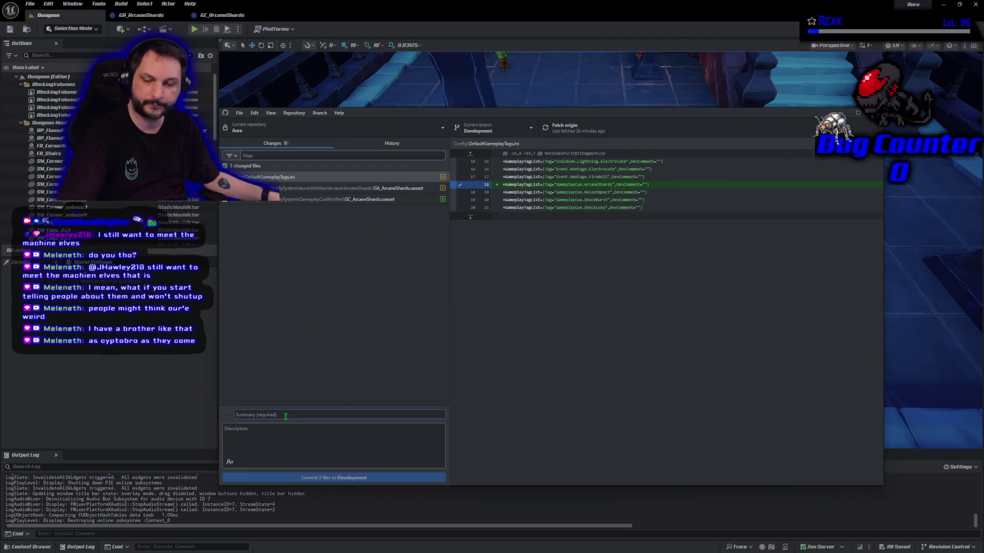
{"action": "type", "text": "Gameplay Cue Notify Burst"}
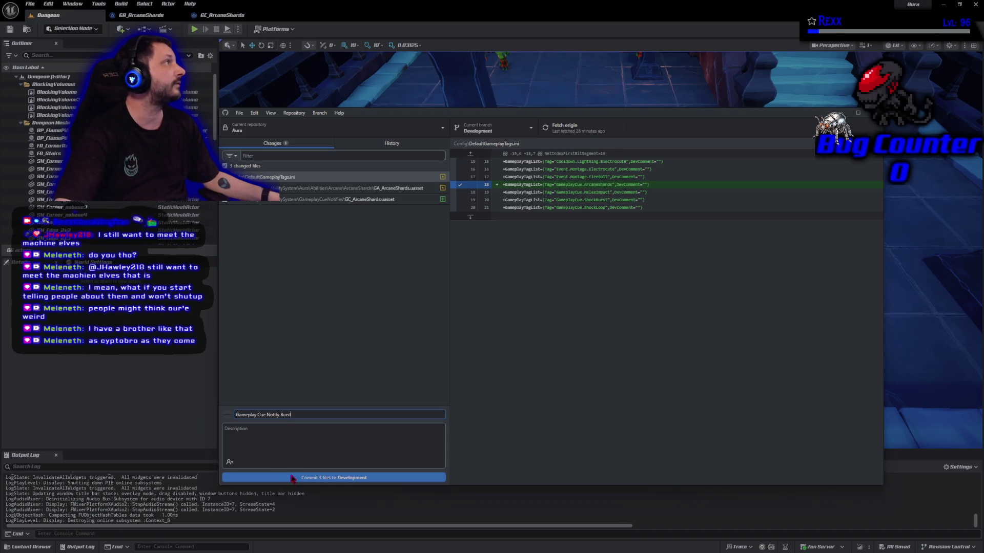
{"action": "left_click", "coordinate": [291, 478]}
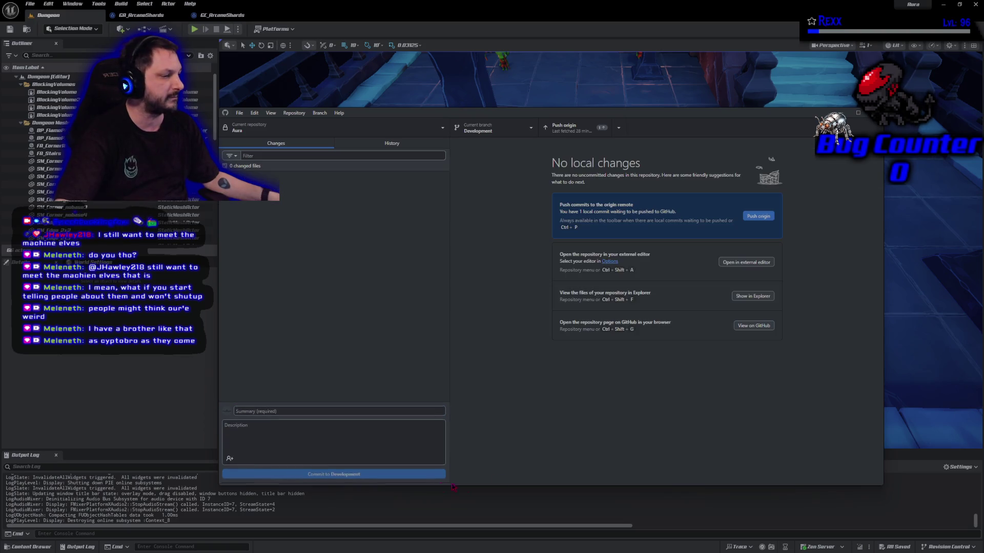
{"action": "left_click", "coordinate": [766, 216]}
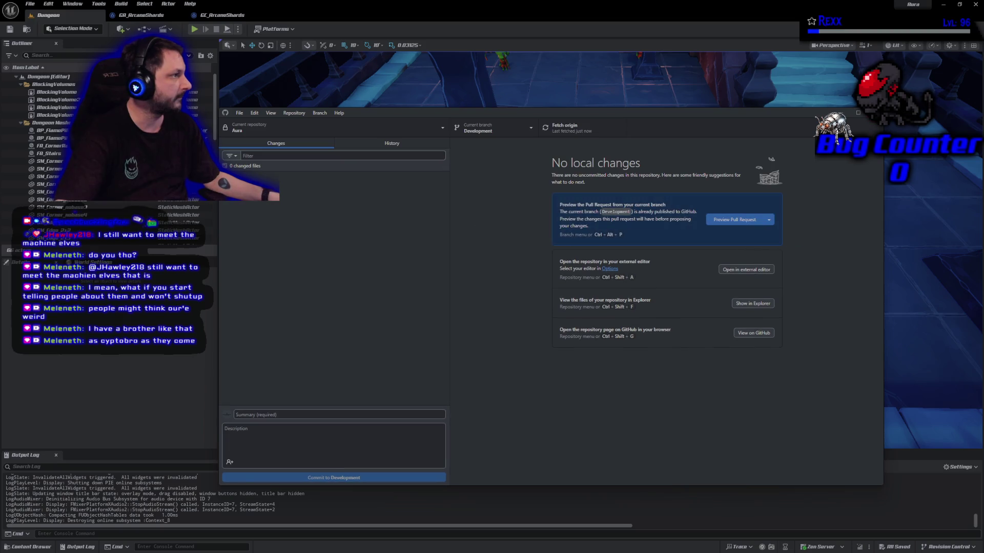
{"action": "left_click", "coordinate": [873, 113]}
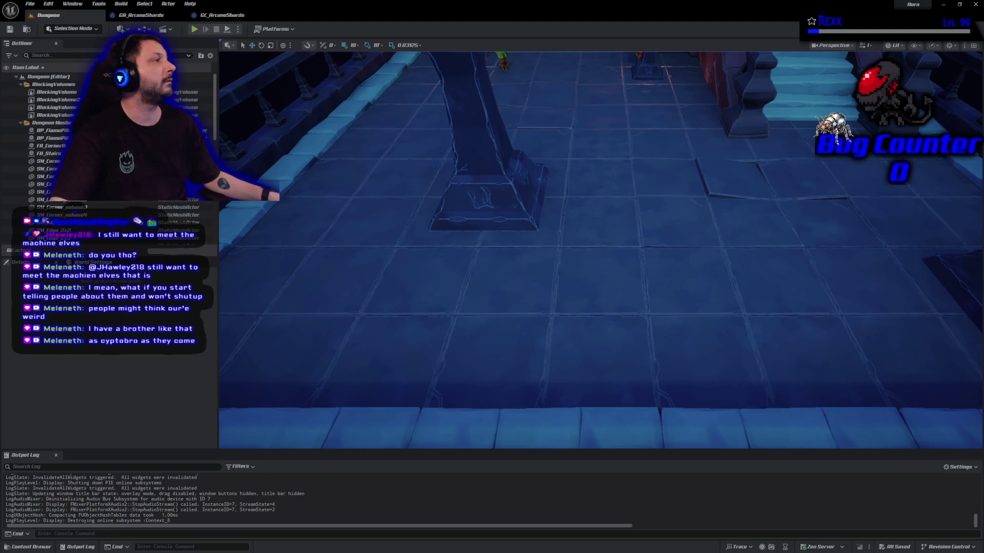
Close Unreal, paste the Event.Montage.ArcaneShards tag entry after line 15, then build and relaunch the editor.
{"action": "left_click", "coordinate": [975, 4]}
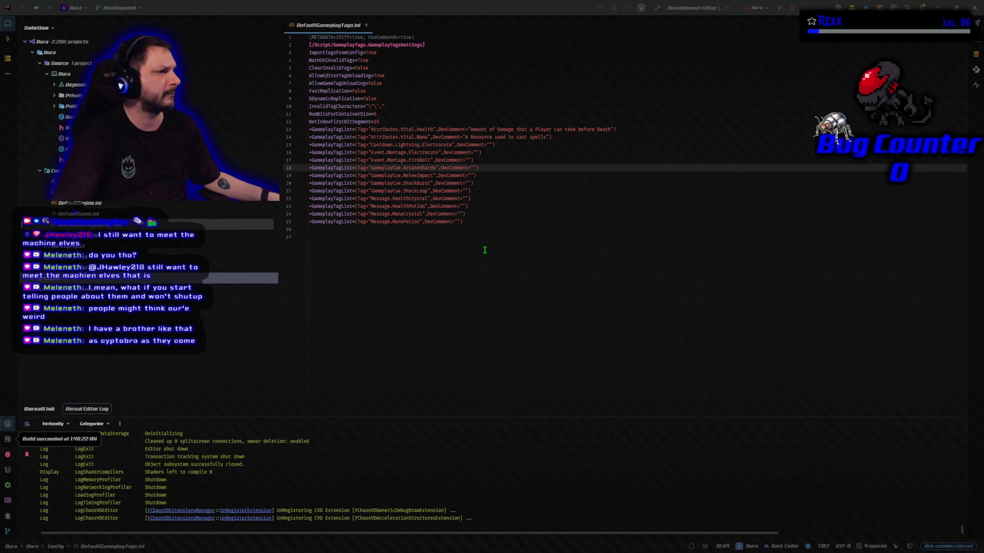
{"action": "left_click", "coordinate": [502, 144]}
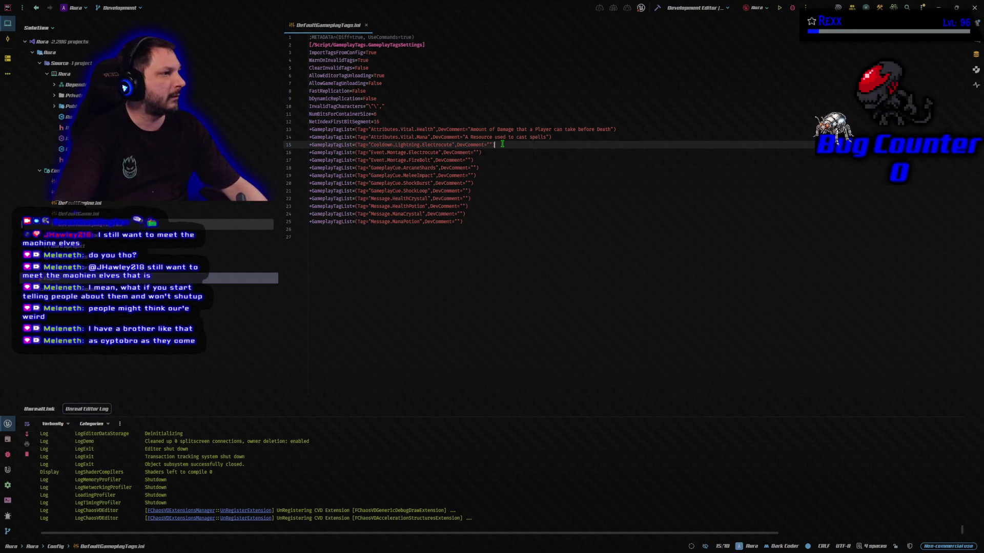
{"action": "key", "text": "Return"}
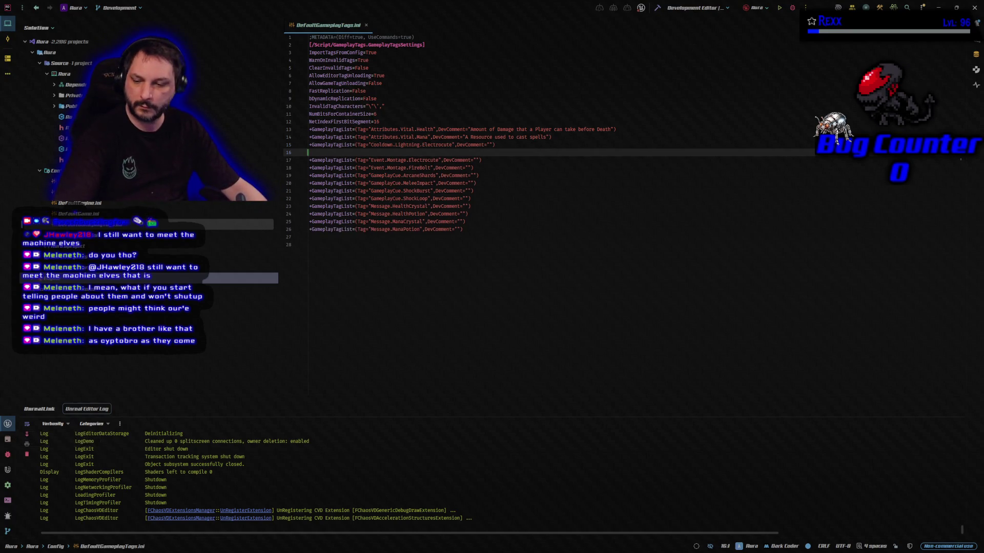
{"action": "type", "text": "+GameplayTagList=(Tag=\"Event.Montage.ArcaneShards\",DevComment=\"\")"}
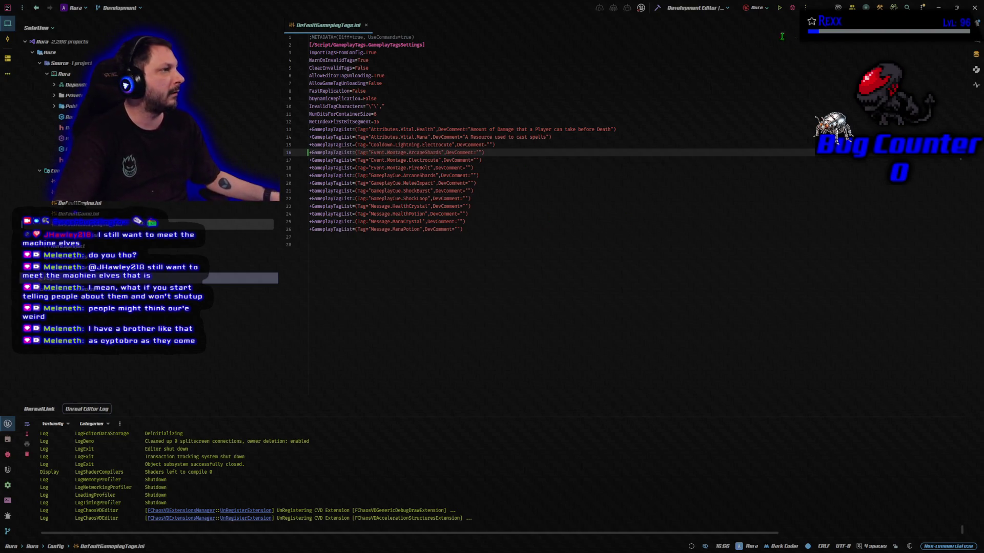
{"action": "left_click", "coordinate": [657, 7]}
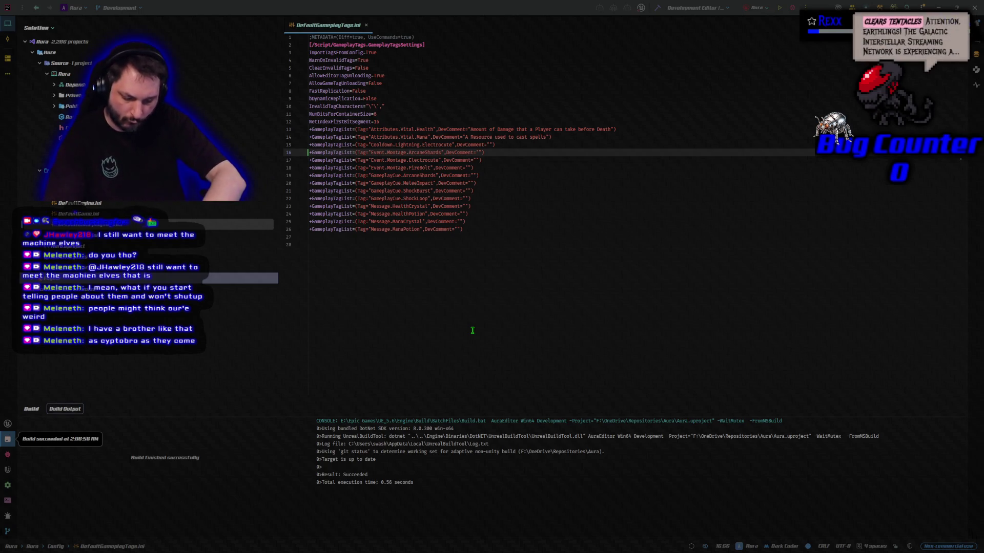
{"action": "key", "text": "shift+F9"}
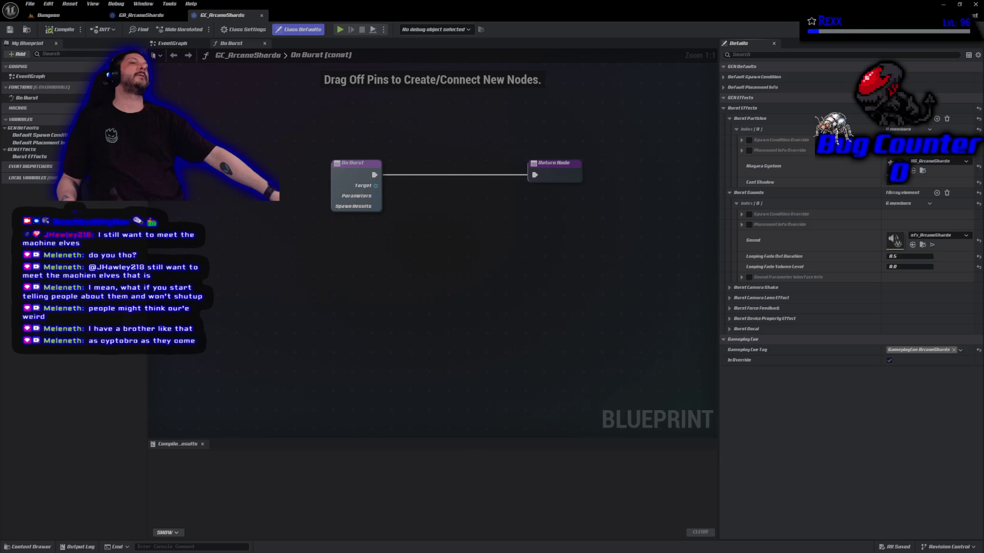
Open the Content Drawer with Ctrl+Space to show the GameplayCueNotifies folder.
{"action": "key", "text": "ctrl+space"}
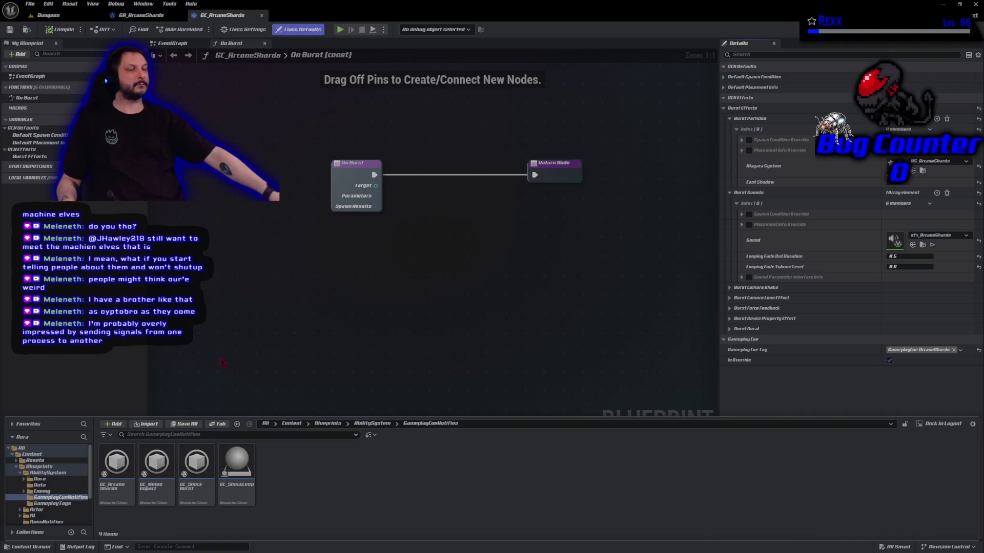
Navigate Assets > Characters > Aura > Animations > Abilities in the Content Browser.
{"action": "left_click", "coordinate": [35, 460]}
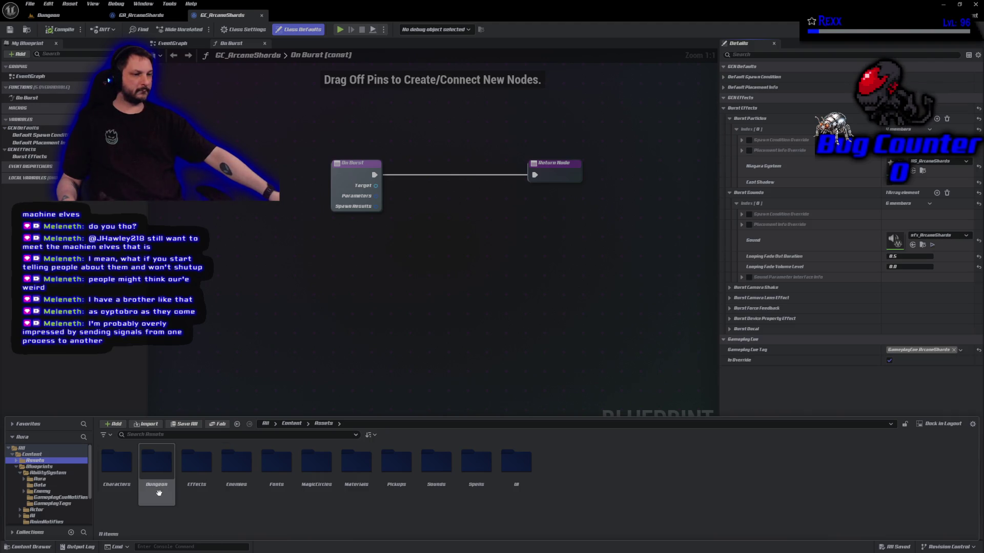
{"action": "double_click", "coordinate": [114, 478]}
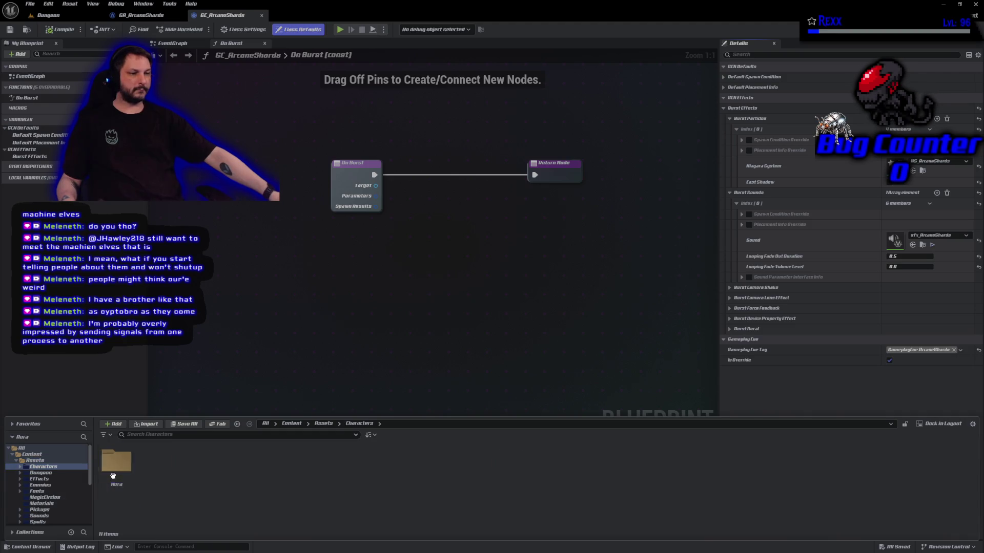
{"action": "double_click", "coordinate": [112, 476]}
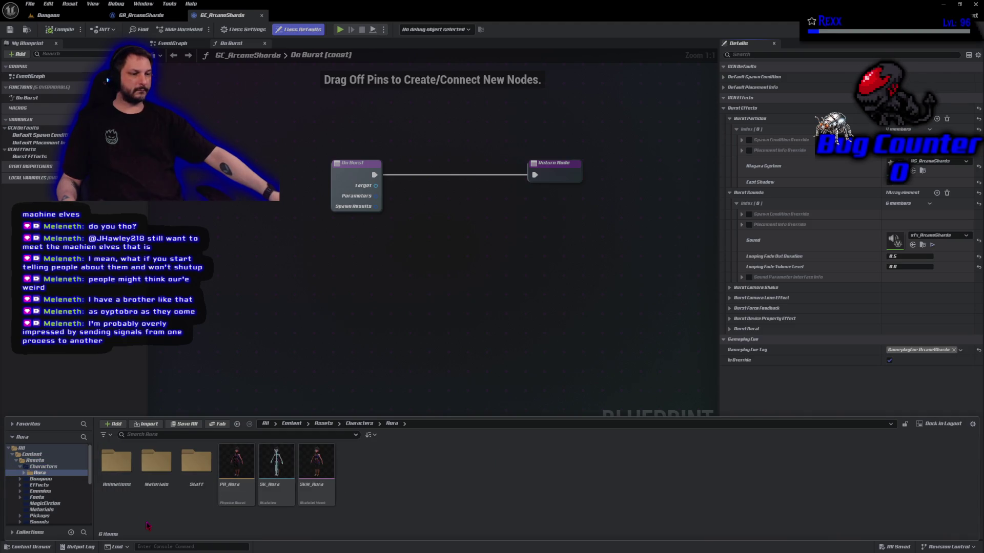
{"action": "double_click", "coordinate": [126, 494]}
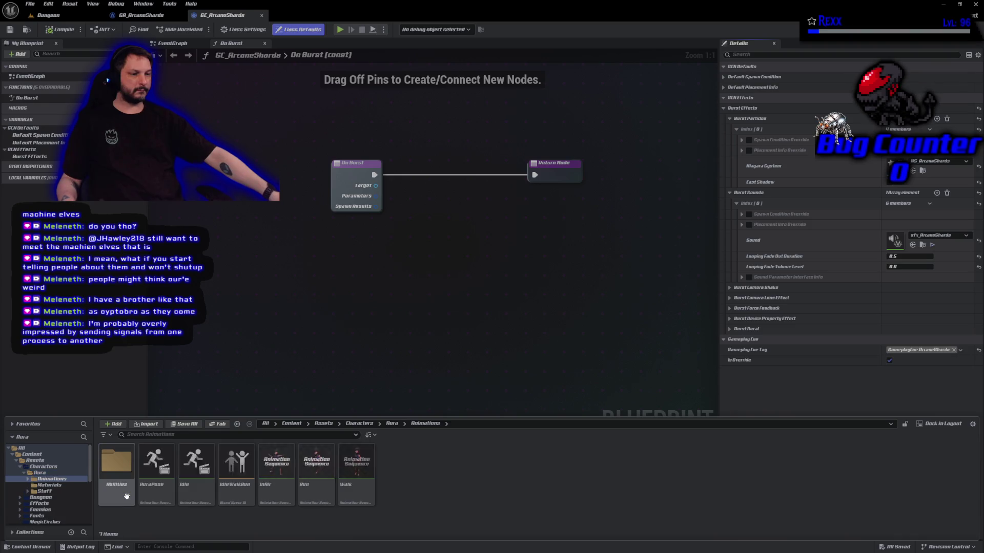
{"action": "double_click", "coordinate": [126, 495]}
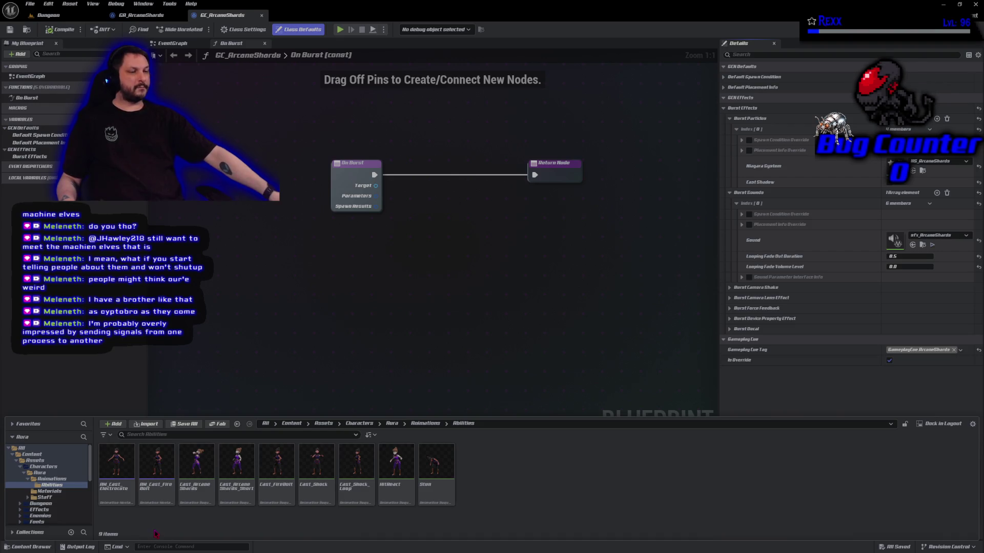
{"action": "double_click", "coordinate": [197, 505]}
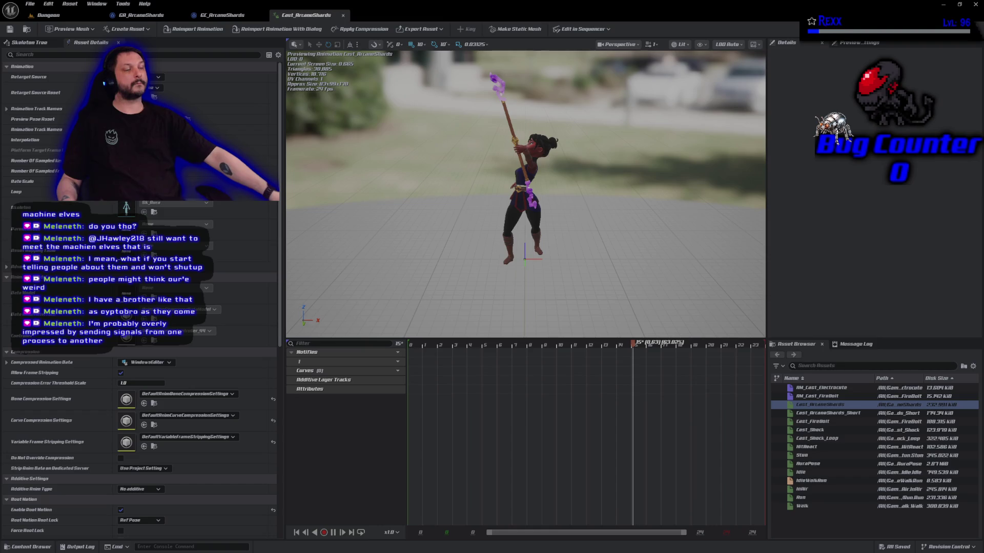
{"action": "middle_click", "coordinate": [286, 21]}
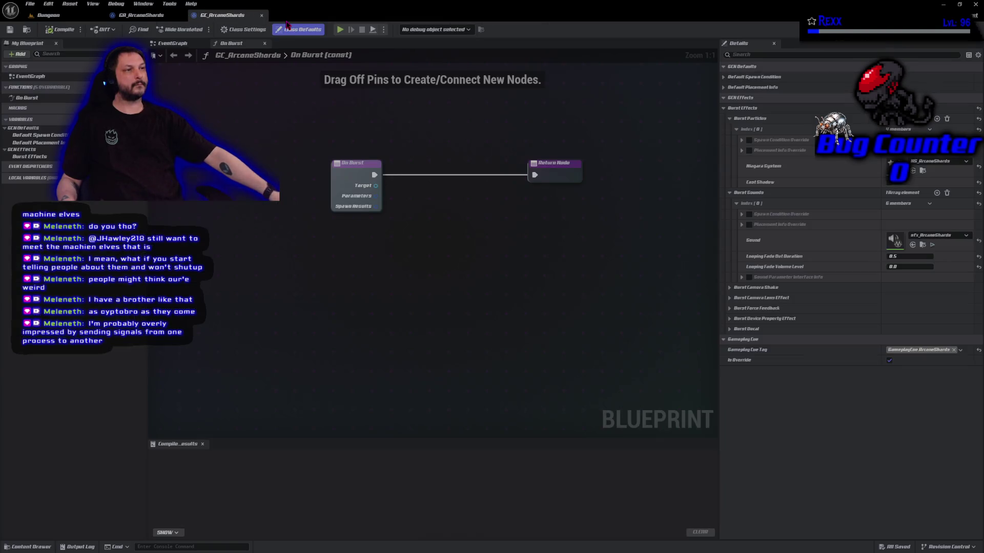
Create an AnimMontage named AM_ArcaneShards from Cast_ArcaneShards using its right-click Create menu.
{"action": "left_click", "coordinate": [35, 547]}
{"action": "left_click", "coordinate": [199, 472]}
{"action": "right_click", "coordinate": [201, 473]}
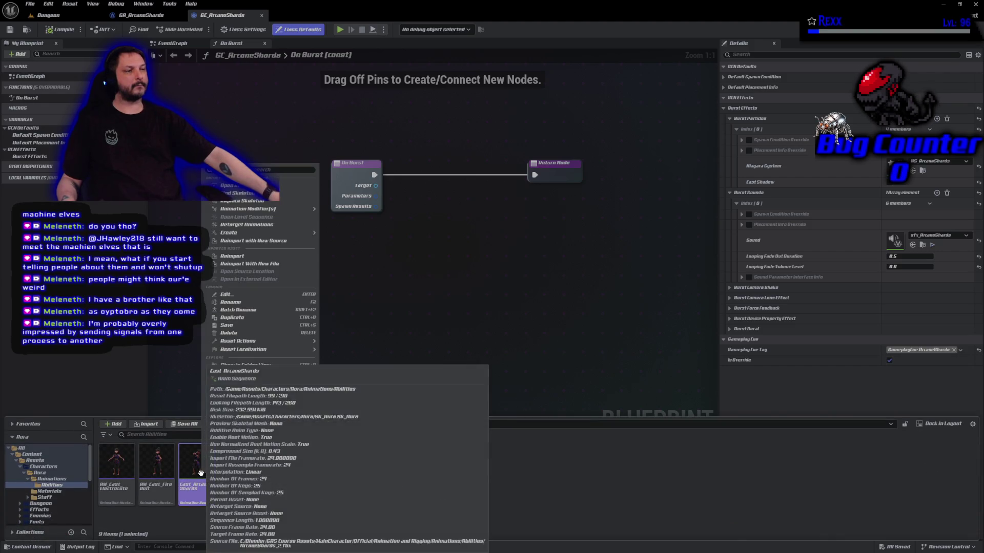
{"action": "mouse_move", "coordinate": [251, 233]}
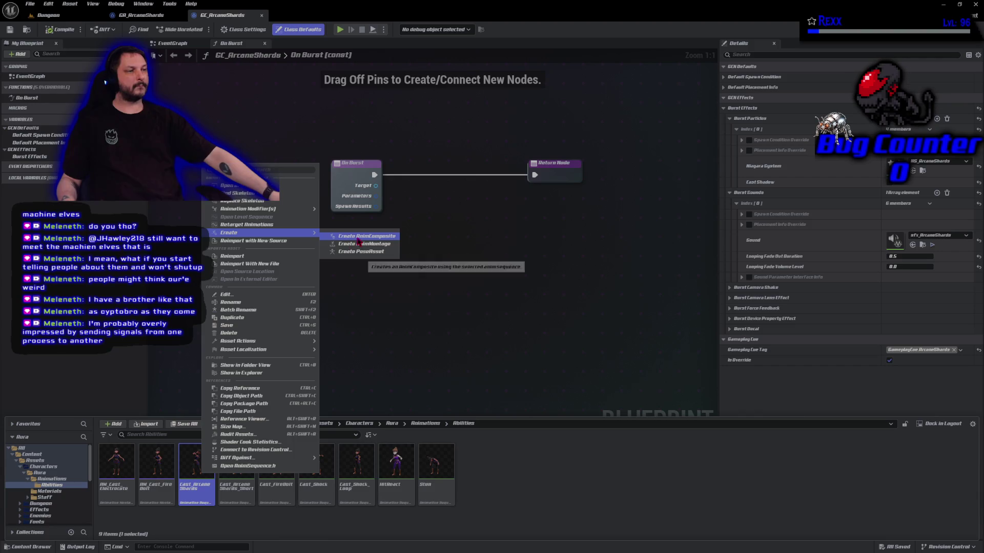
{"action": "left_click", "coordinate": [362, 245]}
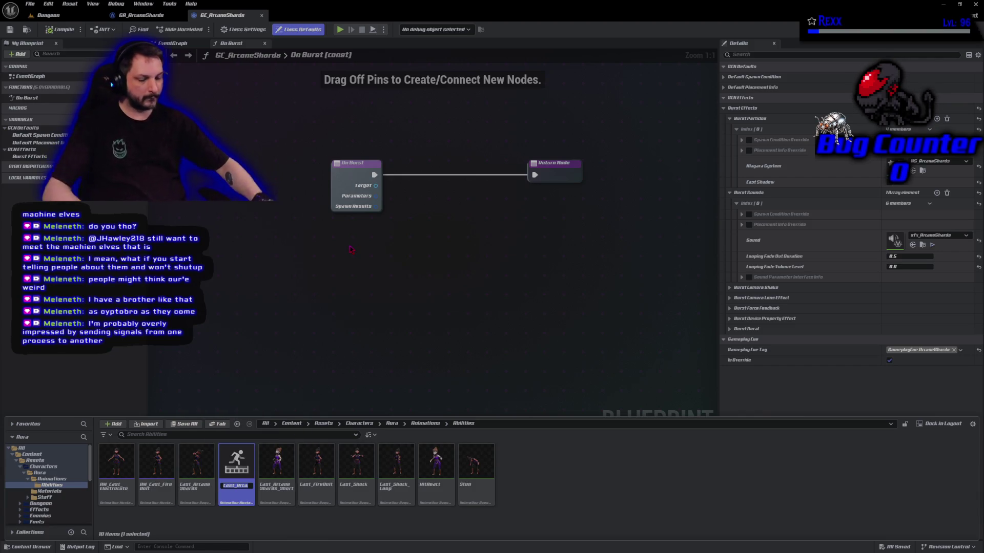
{"action": "type", "text": "AM_"}
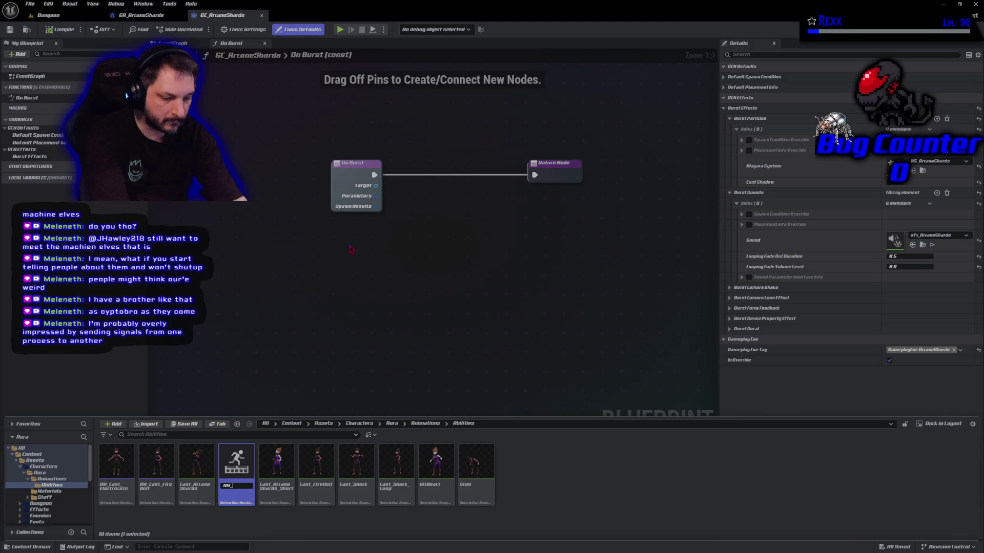
{"action": "type", "text": "Arcane"}
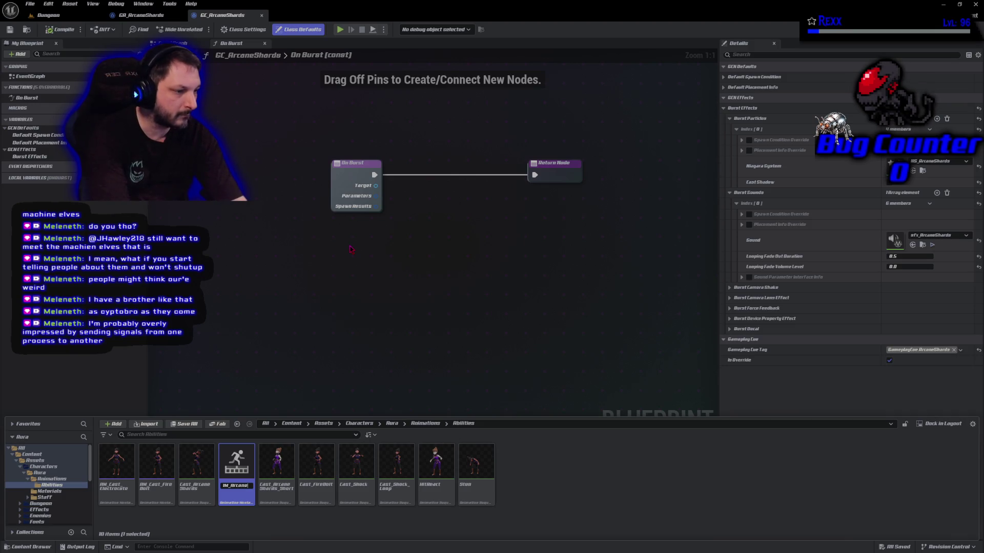
{"action": "type", "text": "Shards"}
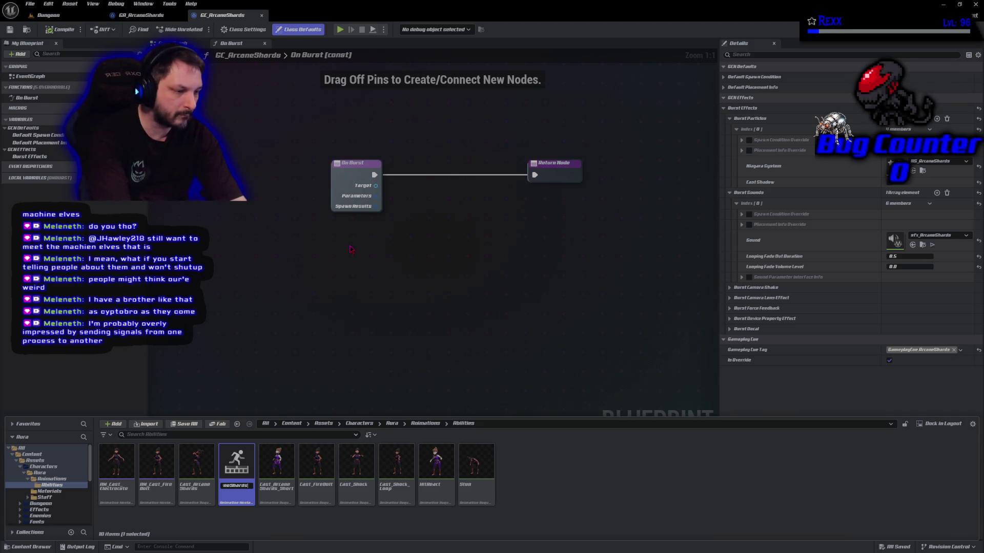
{"action": "key", "text": "Return"}
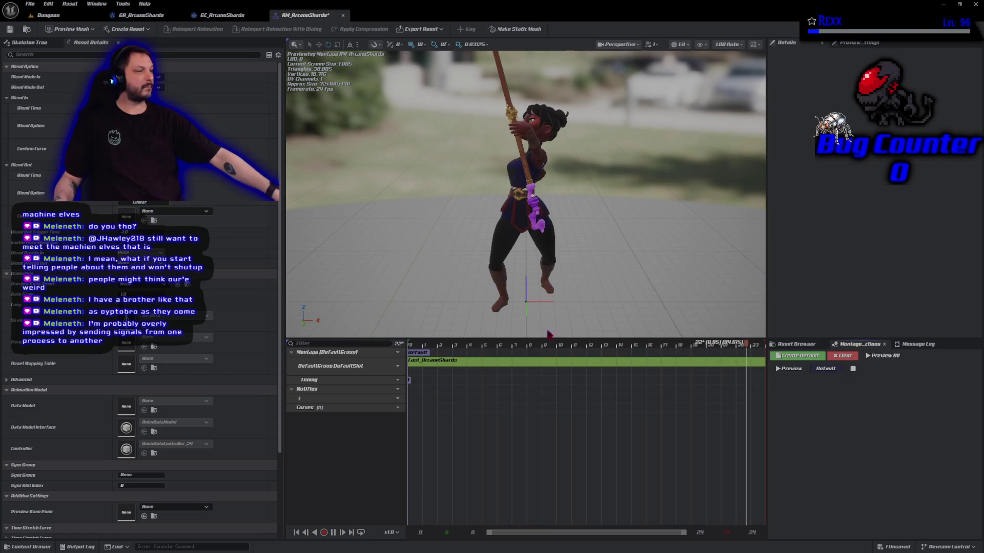
Open the Cast_ArcaneShards animation sequence from the Asset Browser.
{"action": "double_click", "coordinate": [482, 365]}
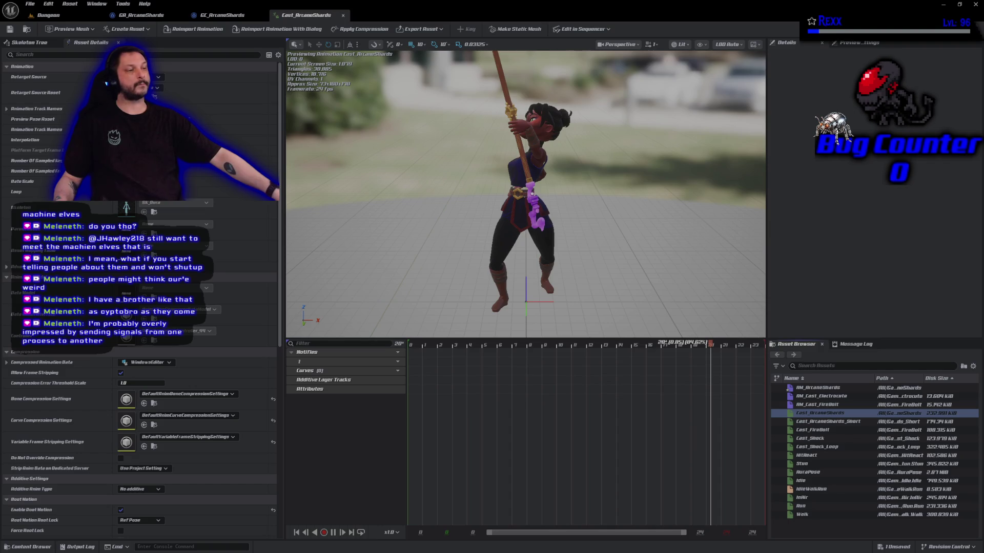
Switch the animation editor back to the AM_ArcaneShards montage from the Asset Browser.
{"action": "mouse_move", "coordinate": [822, 408]}
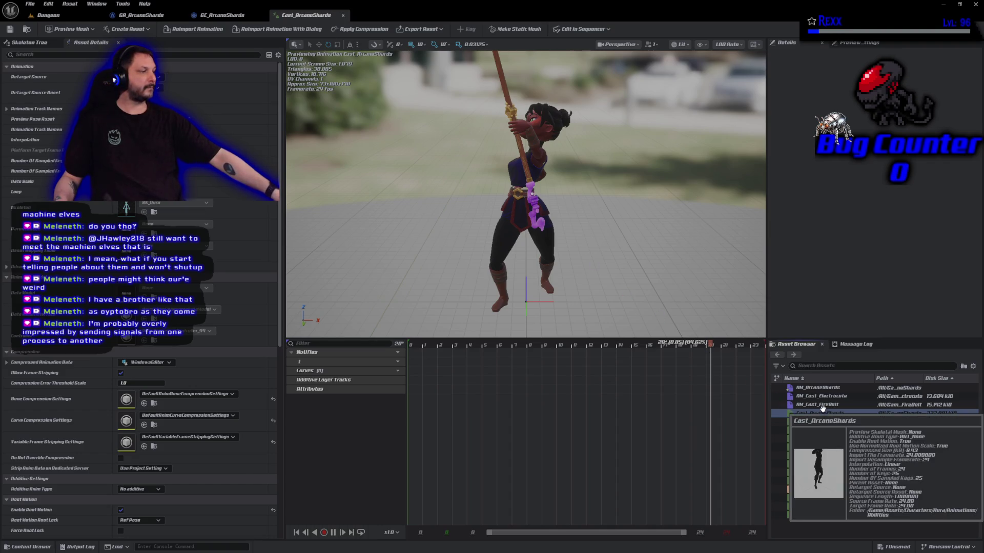
{"action": "left_click", "coordinate": [825, 387]}
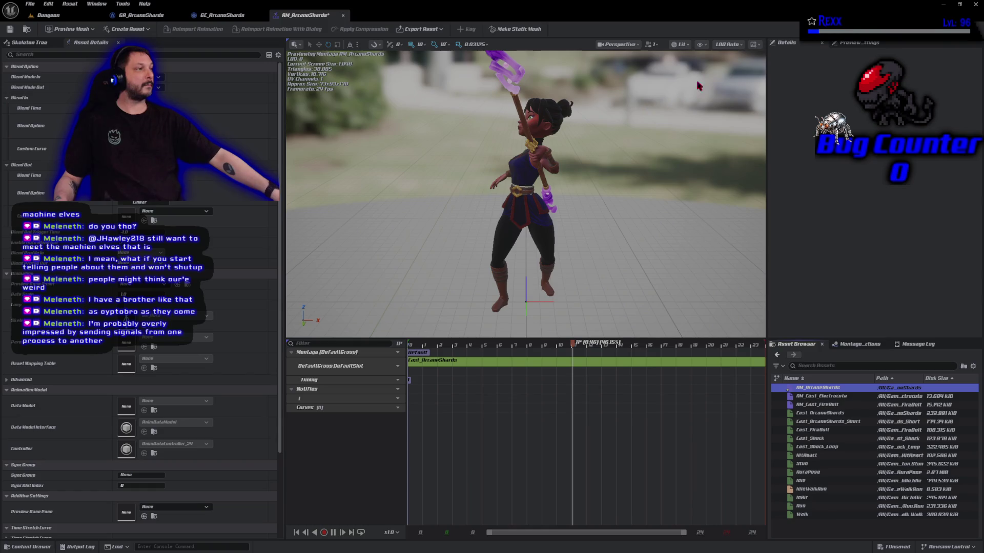
Enable Floor in the viewport's preview scene settings for the montage preview.
{"action": "left_click", "coordinate": [754, 45]}
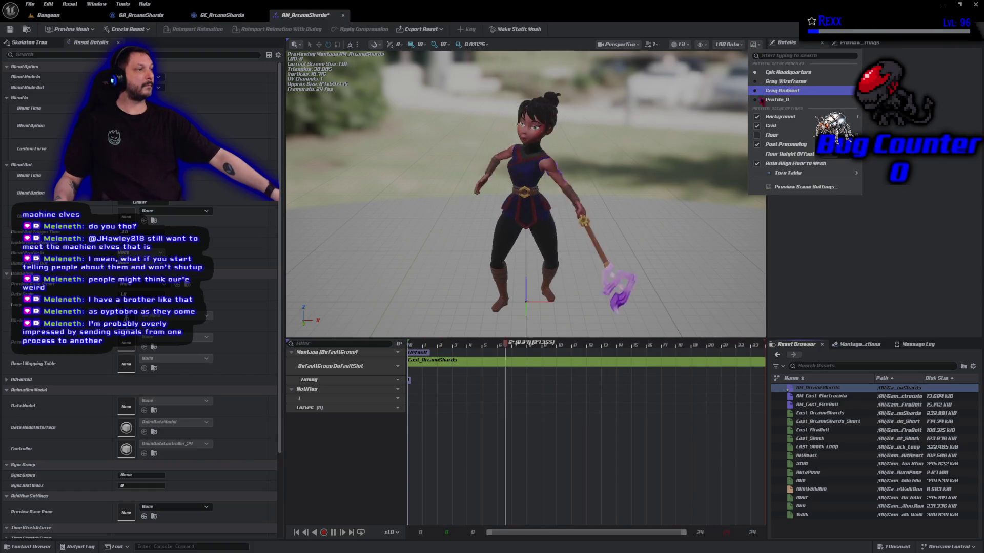
{"action": "left_click", "coordinate": [756, 135]}
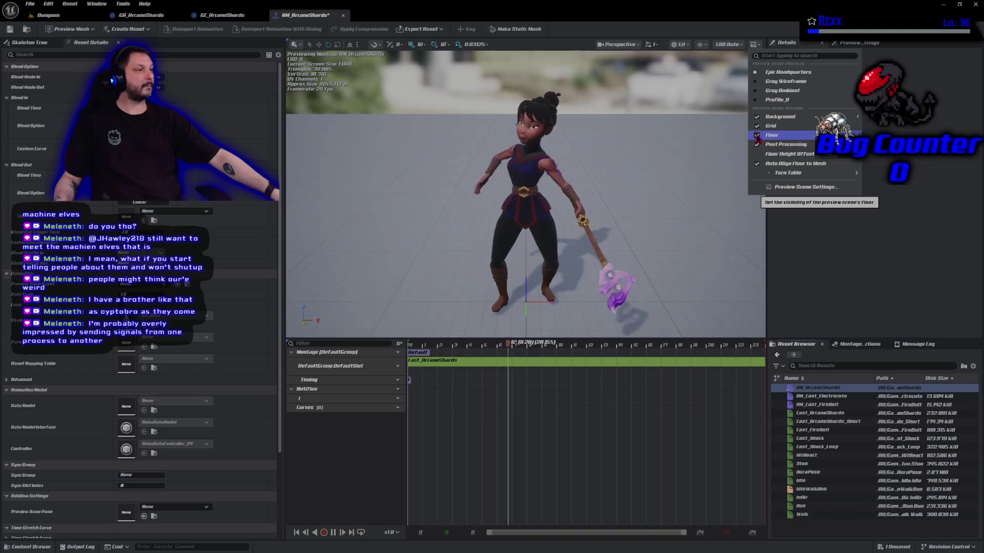
{"action": "left_click", "coordinate": [721, 104]}
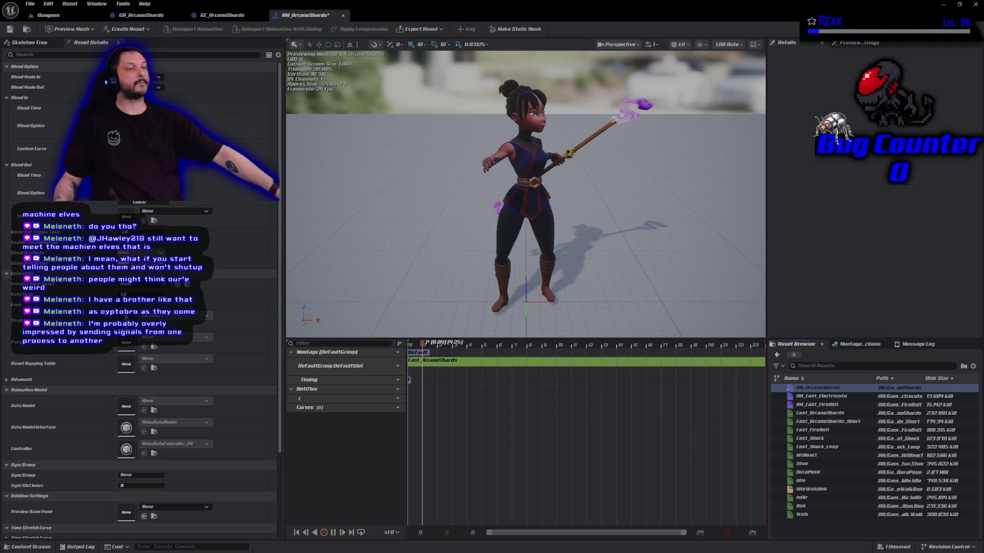
Rename notify track 1 to 'Motion Warping'.
{"action": "double_click", "coordinate": [300, 398]}
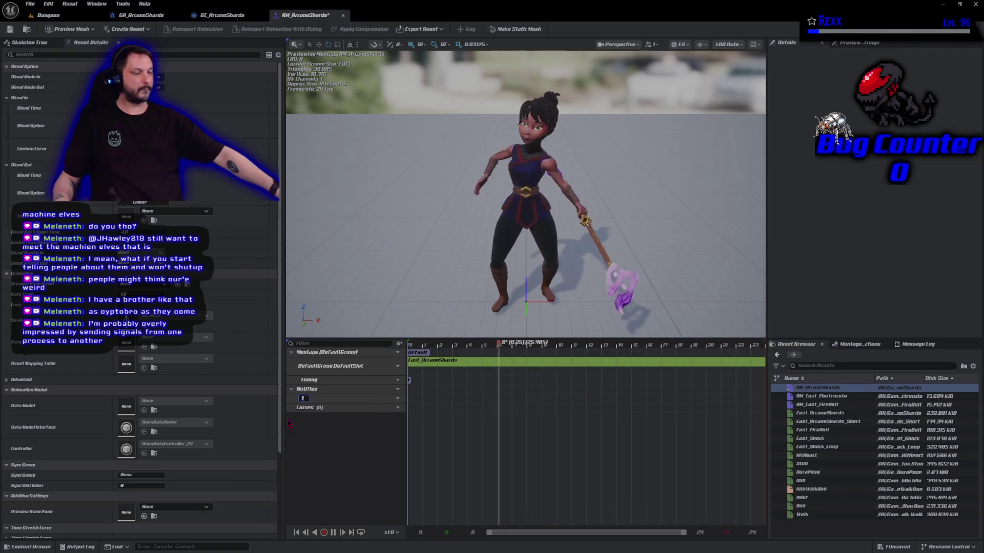
{"action": "type", "text": "Not"}
{"action": "type", "text": "ion Warp"}
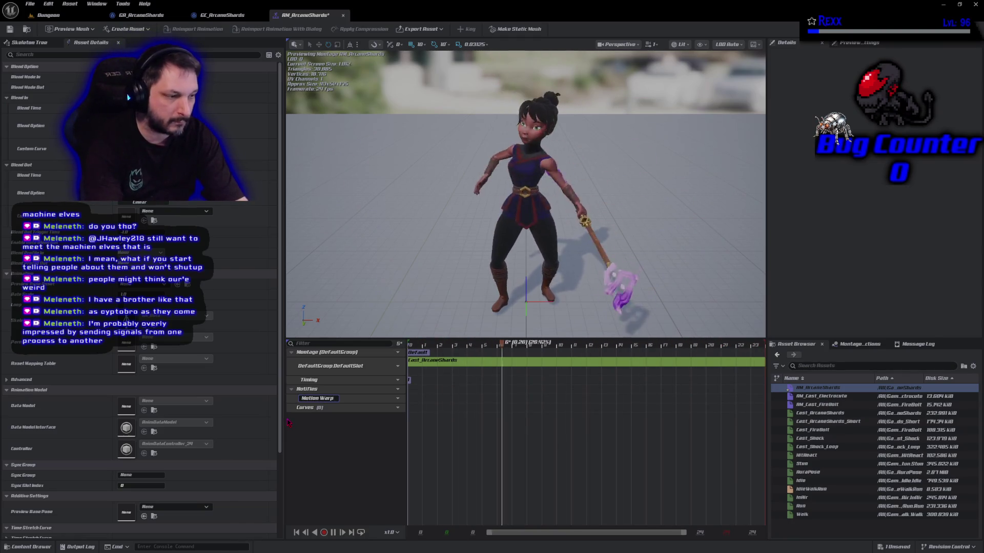
{"action": "type", "text": "ing"}
{"action": "key", "text": "Return"}
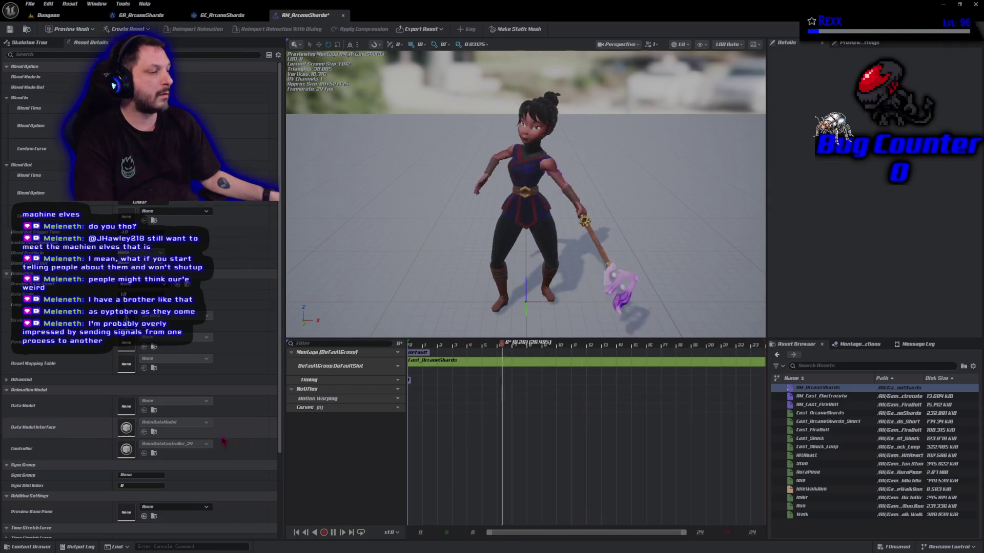
Add another notify track to the montage and name it 'Events'.
{"action": "left_click", "coordinate": [392, 389]}
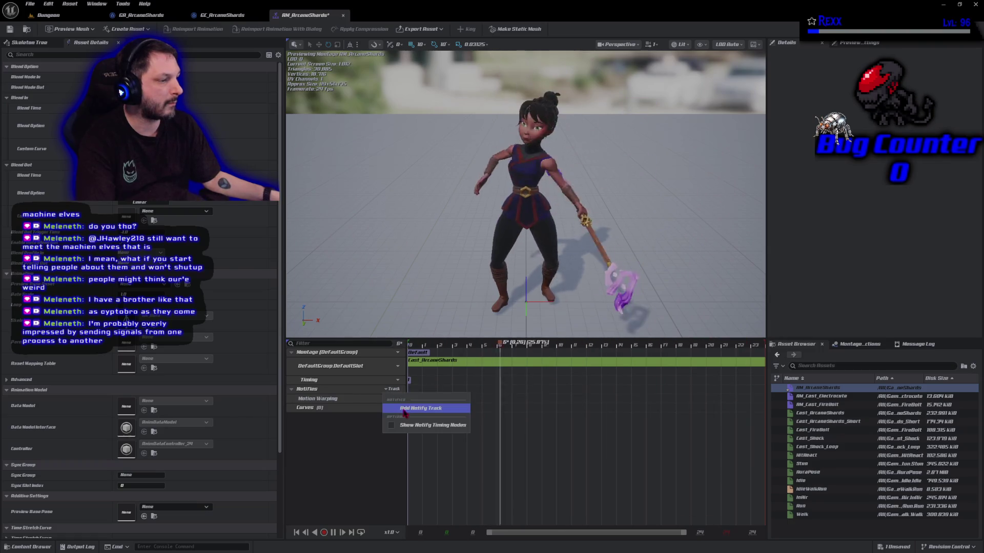
{"action": "left_click", "coordinate": [404, 409]}
{"action": "type", "text": "Evel"}
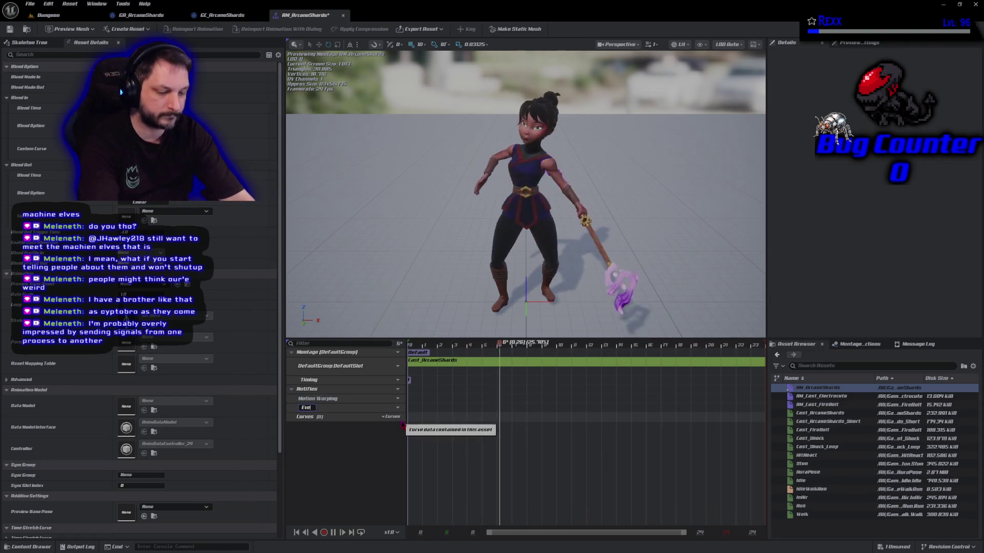
{"action": "type", "text": "nts"}
{"action": "key", "text": "Return"}
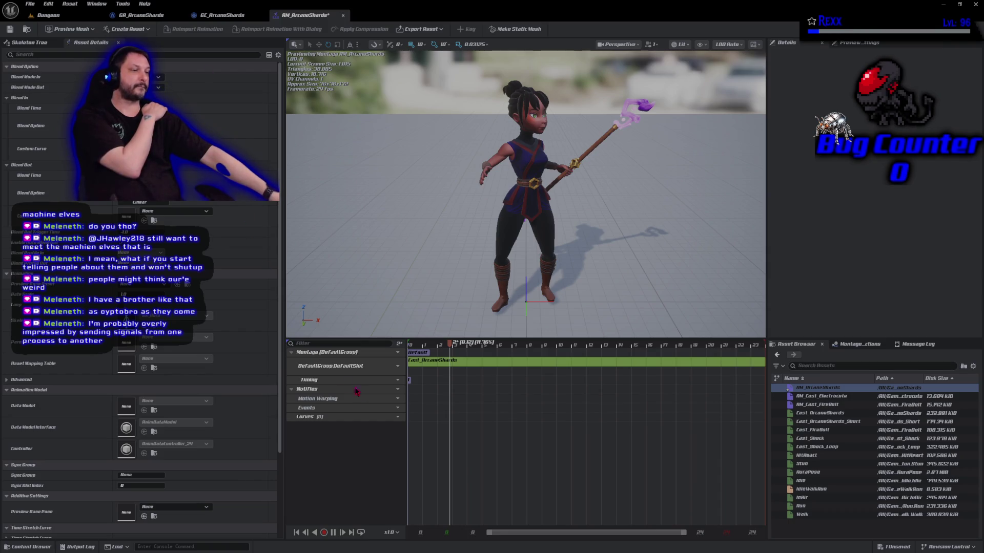
Add a Motion Warping notify state and move it to the montage start.
{"action": "right_click", "coordinate": [427, 402]}
{"action": "mouse_move", "coordinate": [461, 422]}
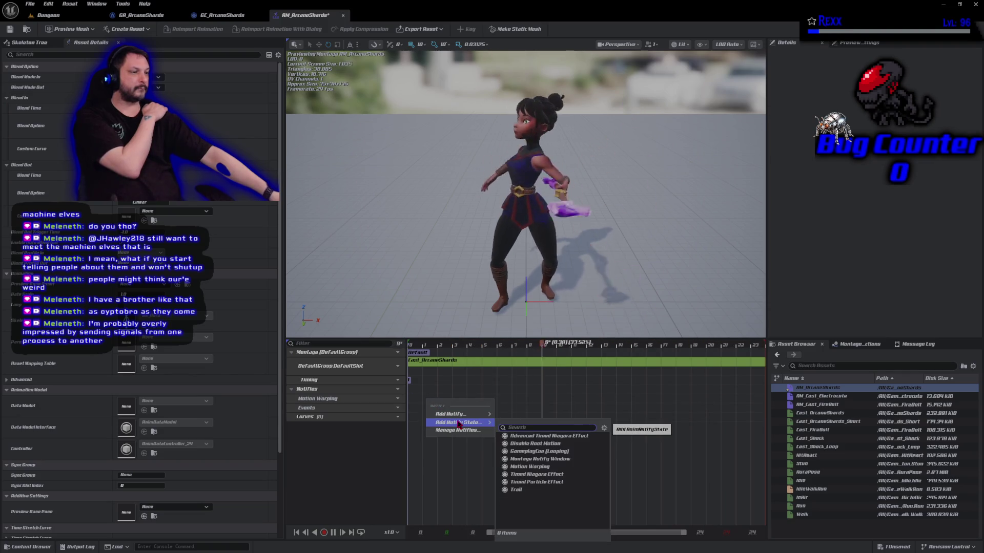
{"action": "left_click", "coordinate": [529, 466]}
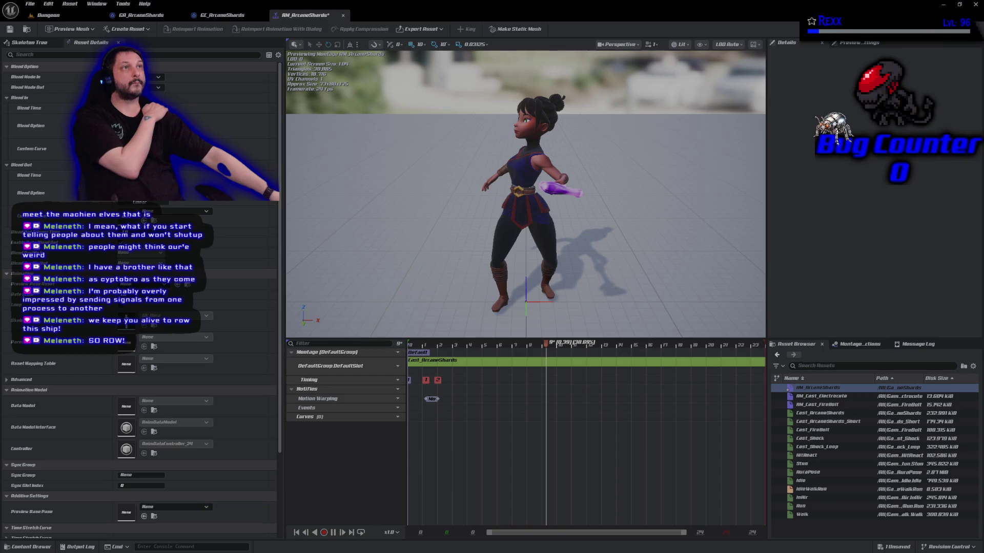
{"action": "mouse_move", "coordinate": [432, 403]}
{"action": "left_mouse_down"}
{"action": "mouse_move", "coordinate": [416, 406]}
{"action": "mouse_move", "coordinate": [476, 398]}
{"action": "left_mouse_up"}
Stretch the Motion Warping notify state so its window ends at frame 5.
{"action": "left_click", "coordinate": [419, 399]}
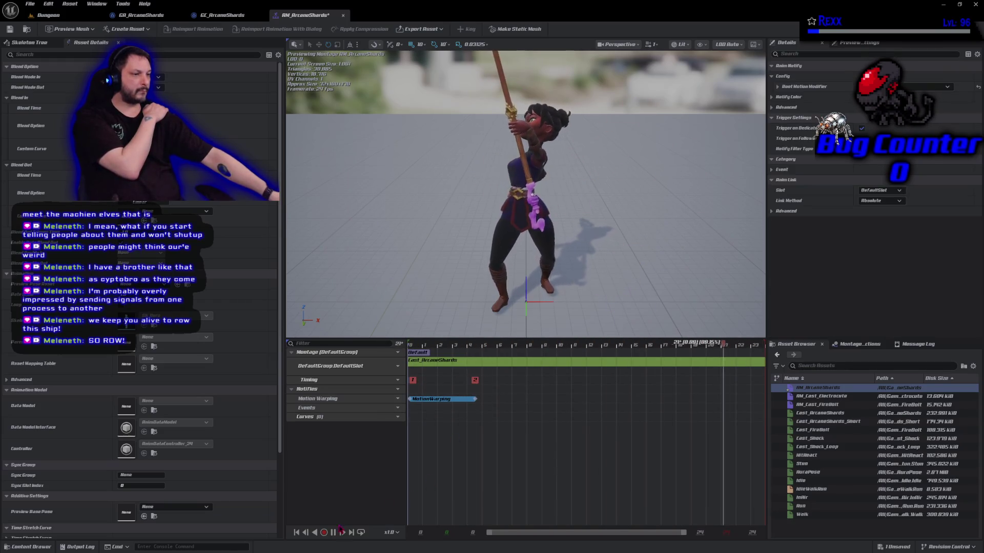
{"action": "left_click", "coordinate": [336, 534]}
{"action": "left_click", "coordinate": [477, 346]}
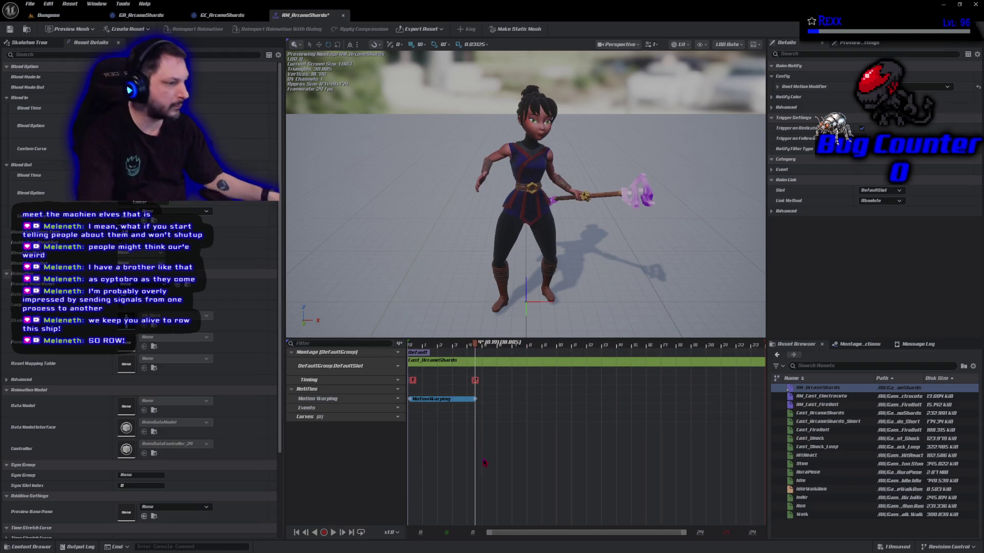
{"action": "left_click_drag", "start_coordinate": [476, 399], "coordinate": [514, 397]}
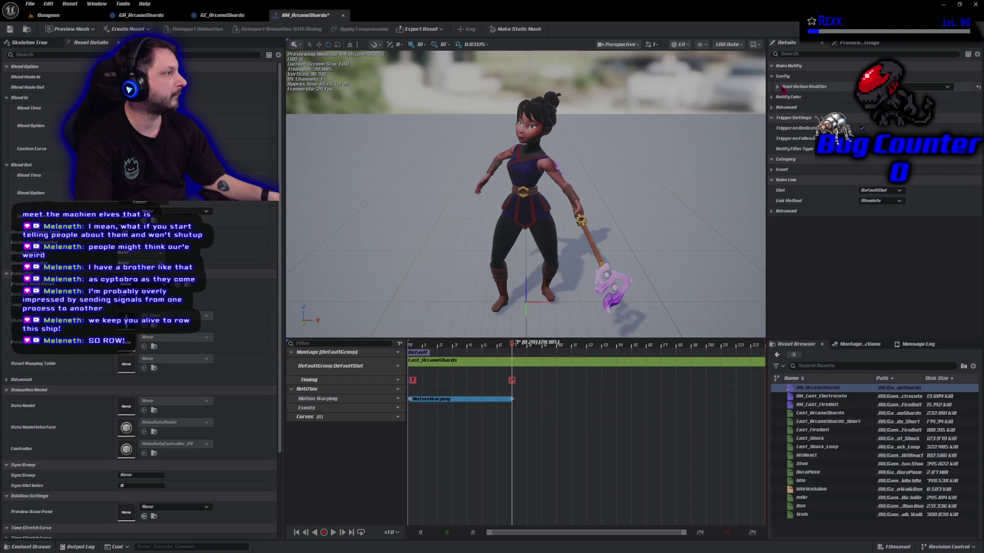
{"action": "left_click", "coordinate": [778, 87]}
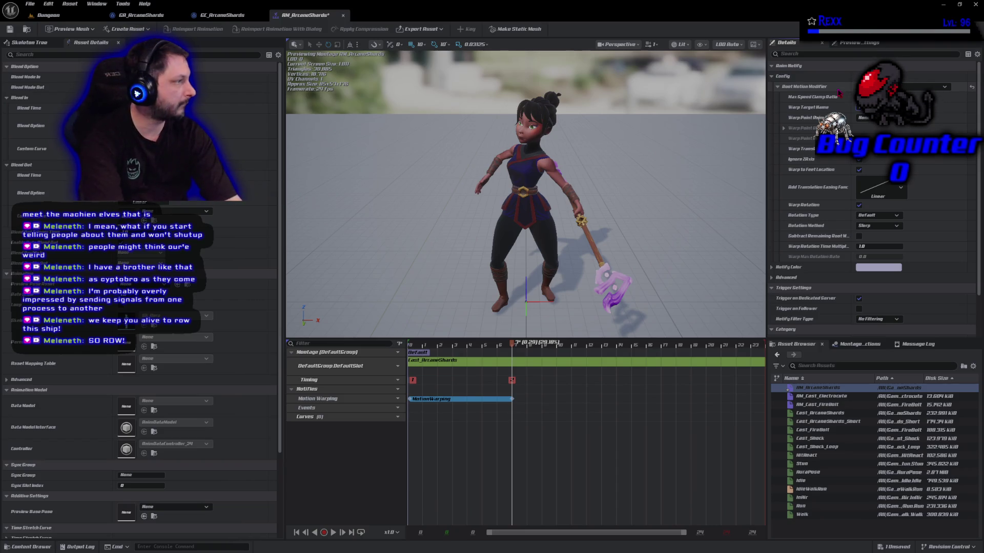
Set warp target FacingTarget, save, disable Warp Translation, and set Rotation Type to Facing.
{"action": "key", "text": "Return"}
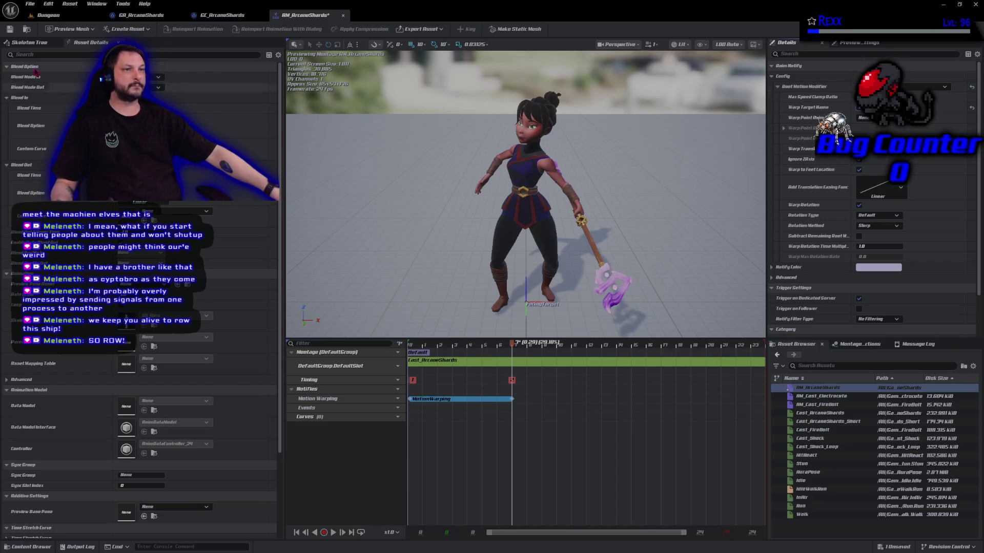
{"action": "left_click", "coordinate": [11, 29]}
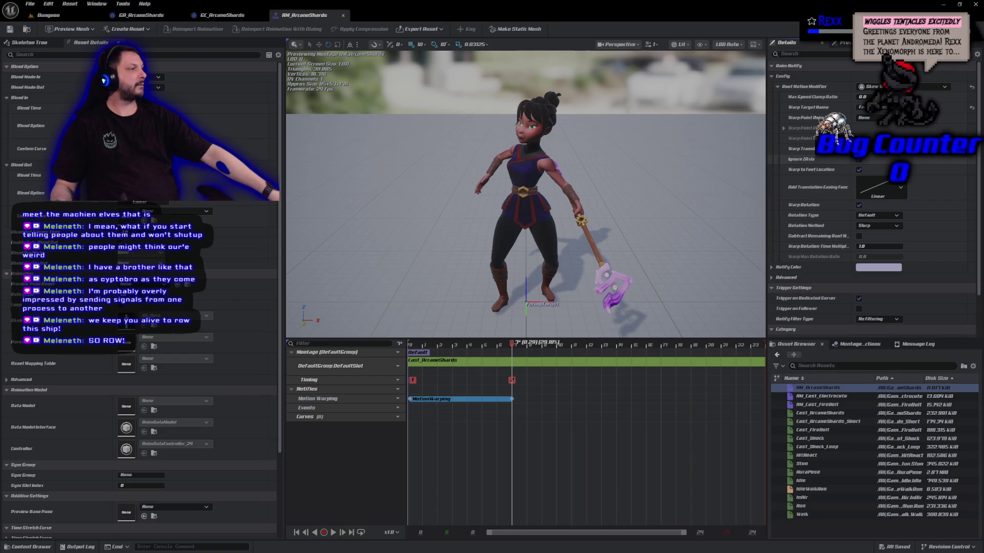
{"action": "left_click", "coordinate": [859, 148]}
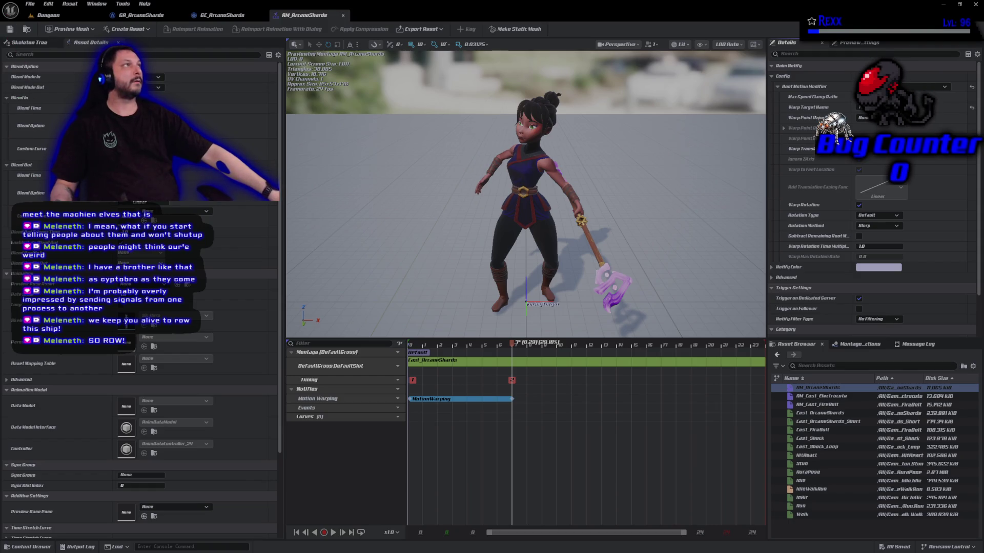
{"action": "left_click", "coordinate": [894, 215]}
{"action": "left_click", "coordinate": [868, 232]}
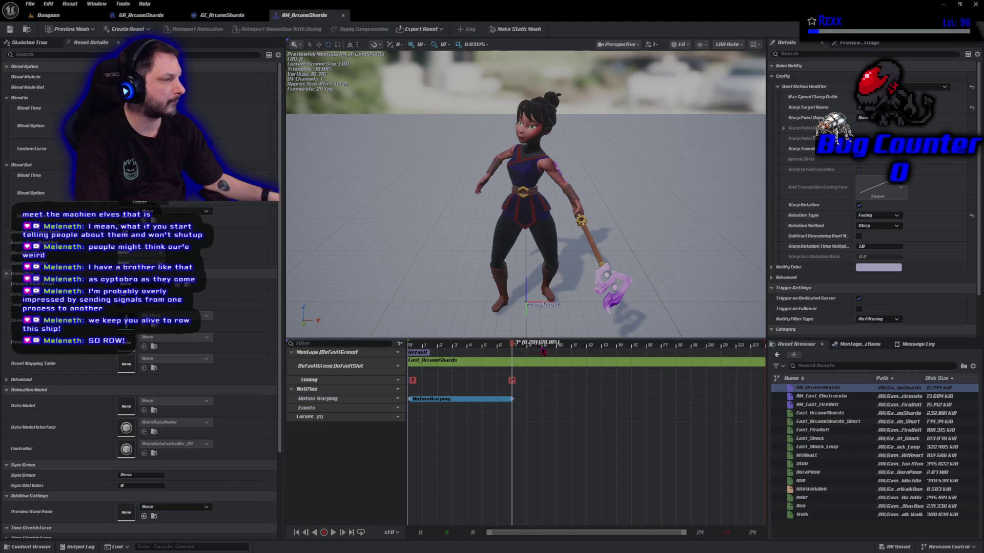
Resize the character preview and timeline panels of the montage editor.
{"action": "mouse_move", "coordinate": [524, 339]}
{"action": "left_mouse_down"}
{"action": "mouse_move", "coordinate": [523, 433]}
{"action": "mouse_move", "coordinate": [520, 345]}
{"action": "left_mouse_up"}
{"action": "left_click_drag", "start_coordinate": [514, 433], "coordinate": [513, 311]}
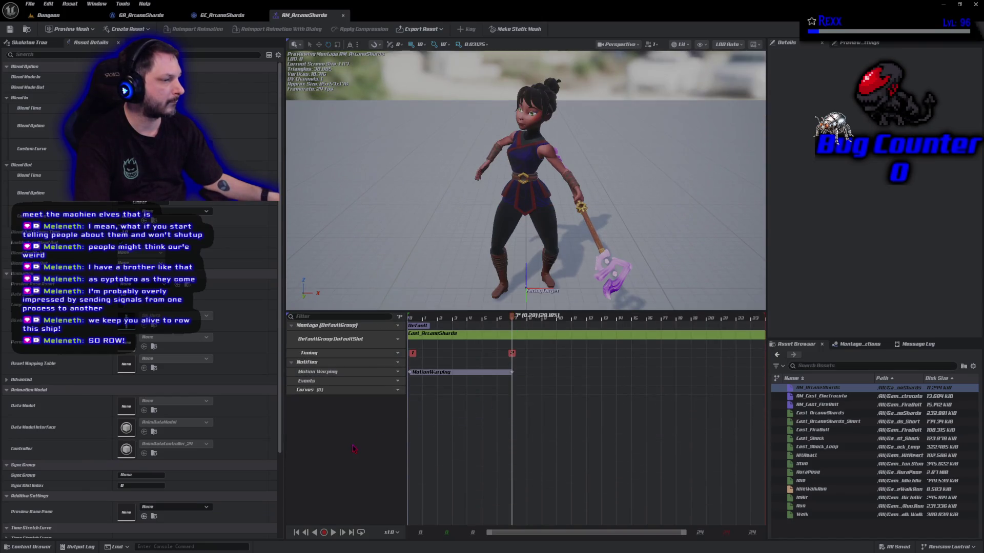
{"action": "right_click", "coordinate": [445, 421]}
Scrub to the raised-staff frame and add an AN_MontageEvent notify near frame 9.
{"action": "key", "text": "Escape"}
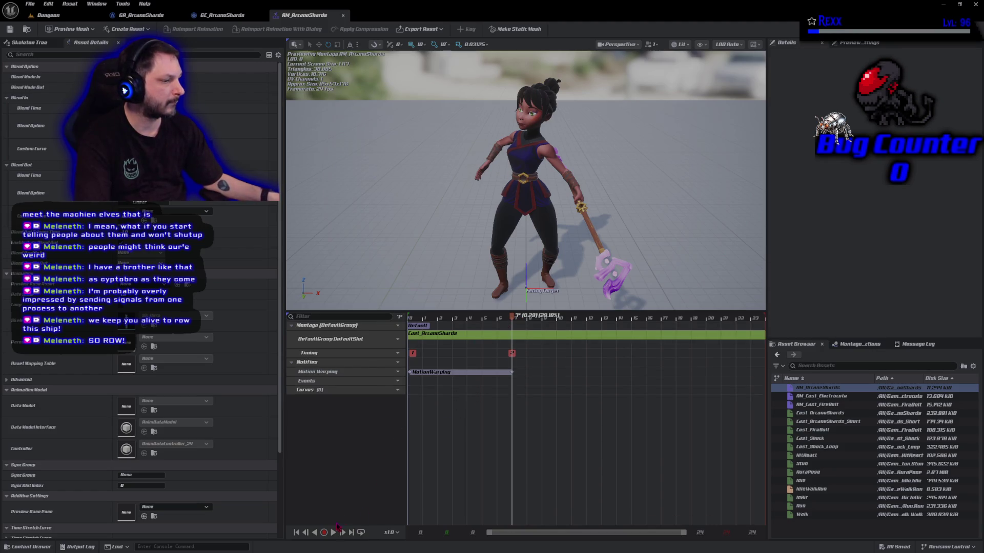
{"action": "left_click", "coordinate": [334, 533]}
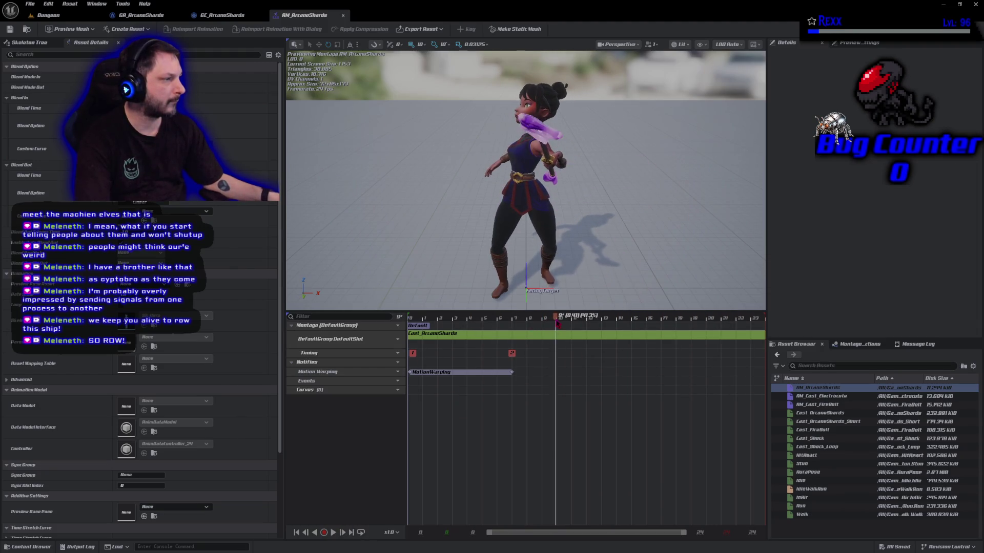
{"action": "mouse_move", "coordinate": [562, 323]}
{"action": "left_mouse_down"}
{"action": "mouse_move", "coordinate": [572, 323]}
{"action": "mouse_move", "coordinate": [545, 328]}
{"action": "left_mouse_up"}
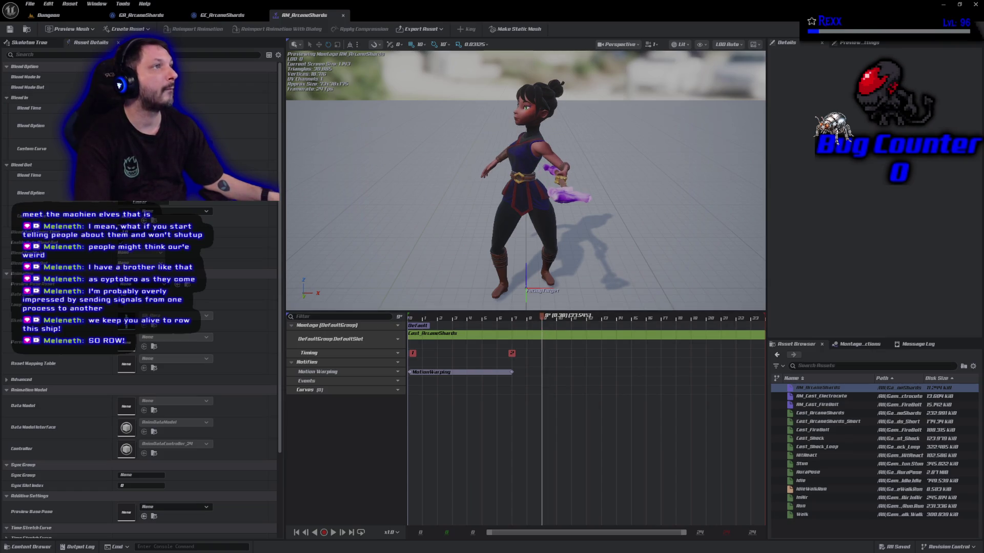
{"action": "right_click", "coordinate": [542, 385]}
{"action": "mouse_move", "coordinate": [569, 395]}
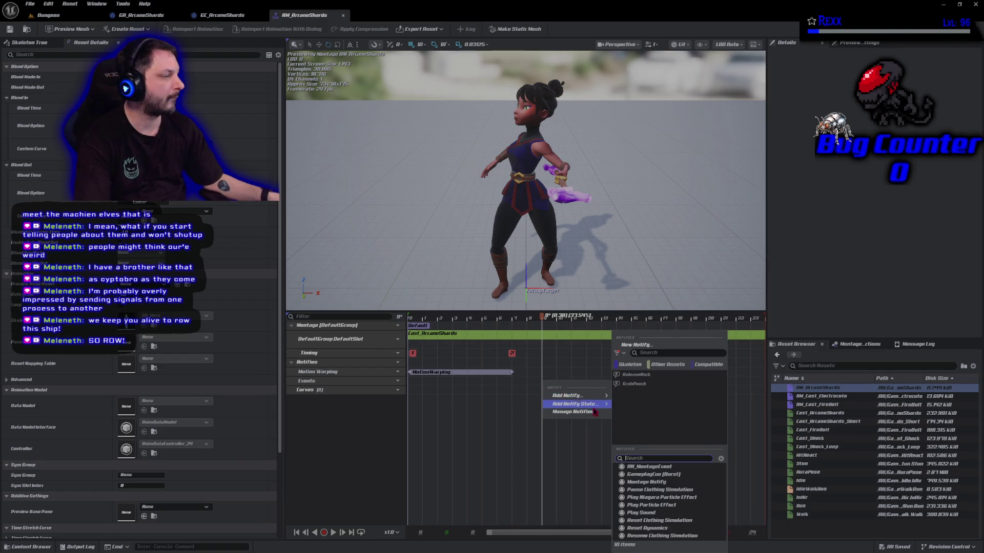
{"action": "left_click", "coordinate": [648, 467]}
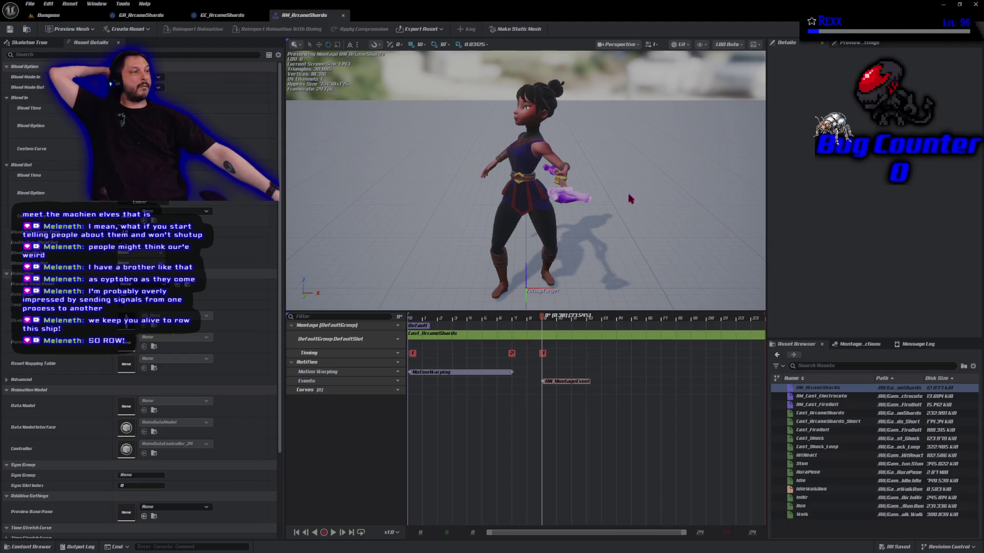
Select the AN_MontageEvent notify and try a Montage.Attack tag as its Event Tag.
{"action": "left_click", "coordinate": [577, 382]}
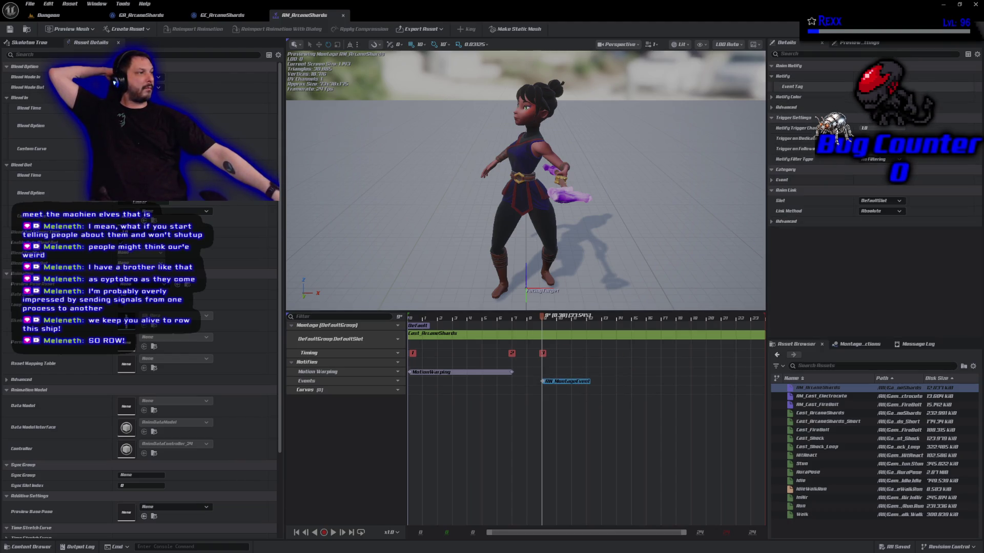
{"action": "left_click", "coordinate": [913, 87]}
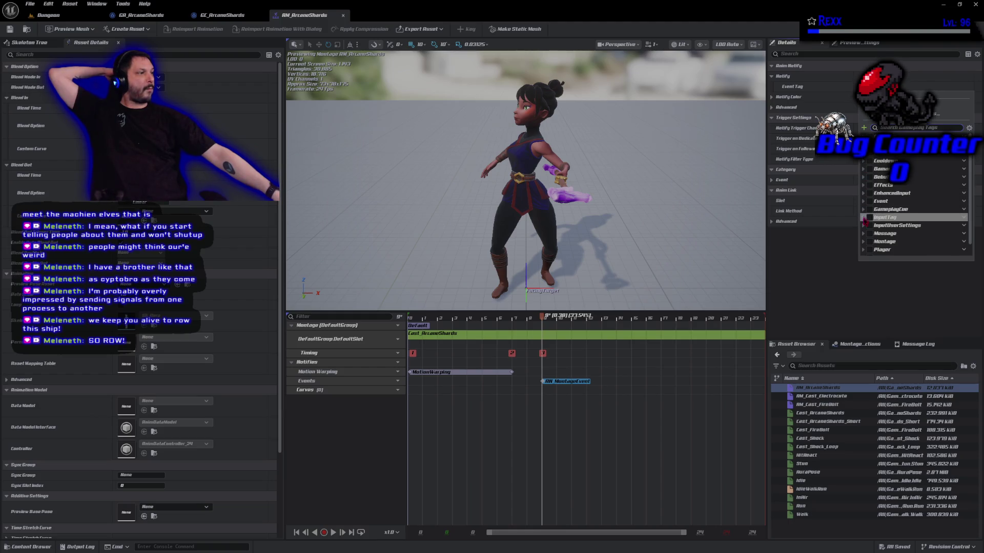
{"action": "left_click", "coordinate": [863, 241]}
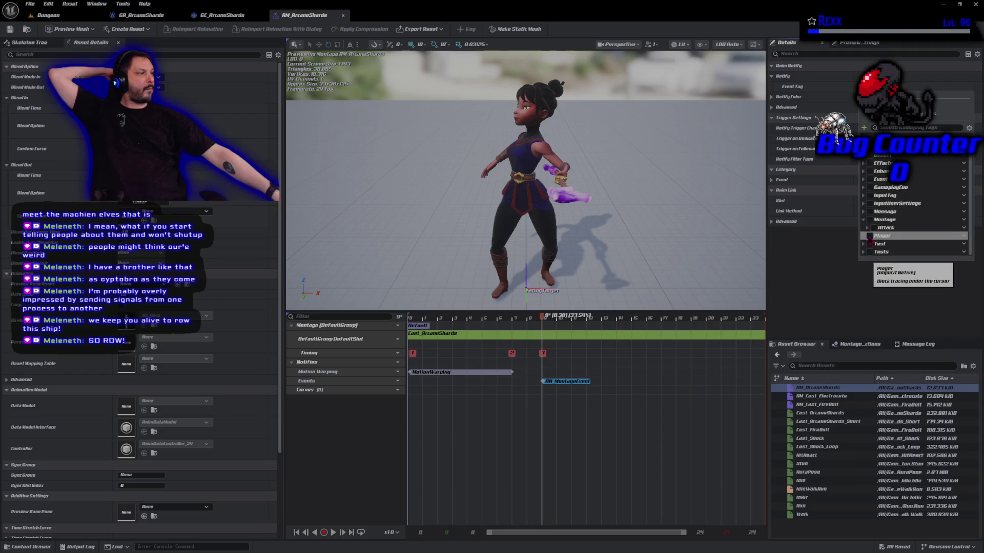
{"action": "left_click", "coordinate": [871, 228]}
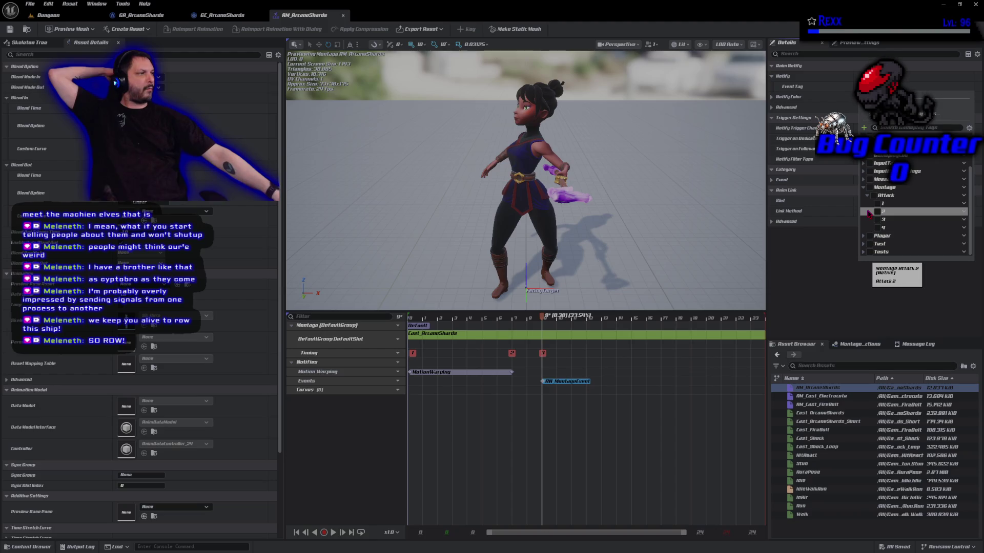
{"action": "left_click", "coordinate": [876, 211]}
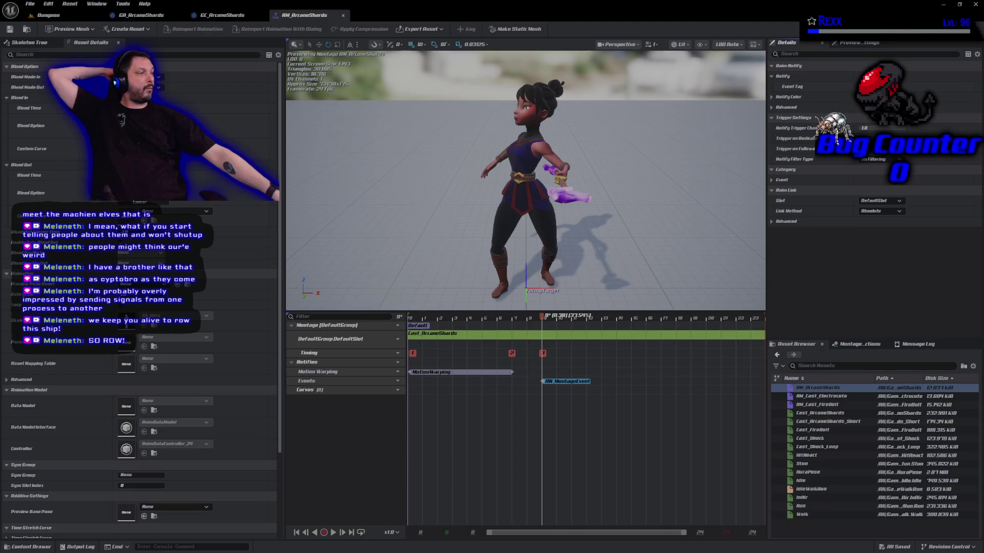
Change the Event Tag to Event.Montage.ArcaneShards, save, and return to GA_ArcaneShards.
{"action": "left_click", "coordinate": [901, 87]}
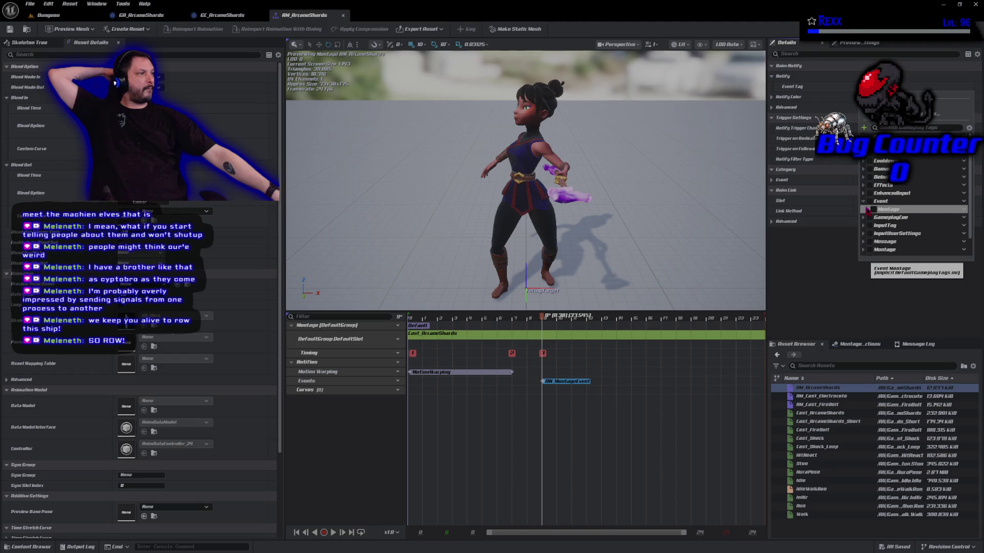
{"action": "left_click", "coordinate": [867, 210]}
{"action": "left_click", "coordinate": [878, 217]}
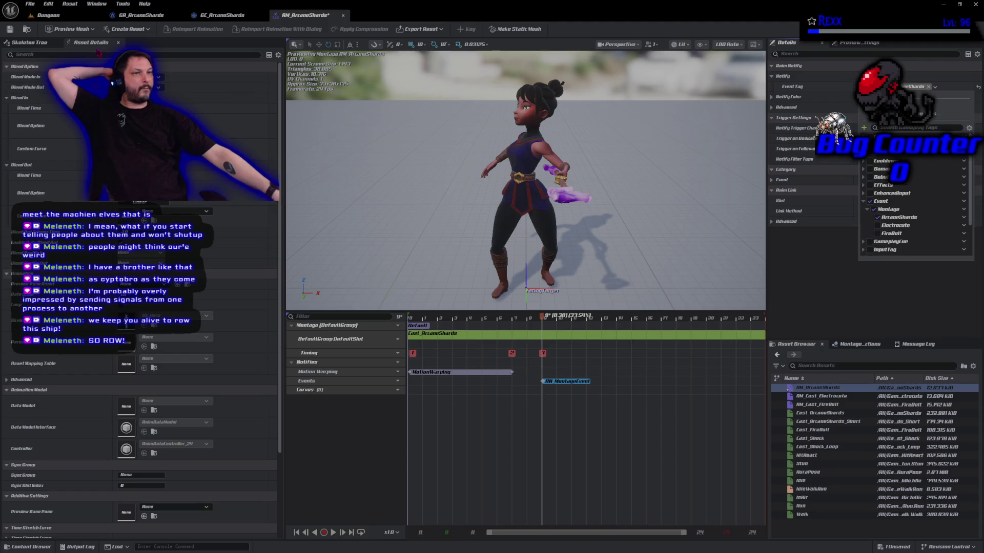
{"action": "left_click", "coordinate": [10, 28]}
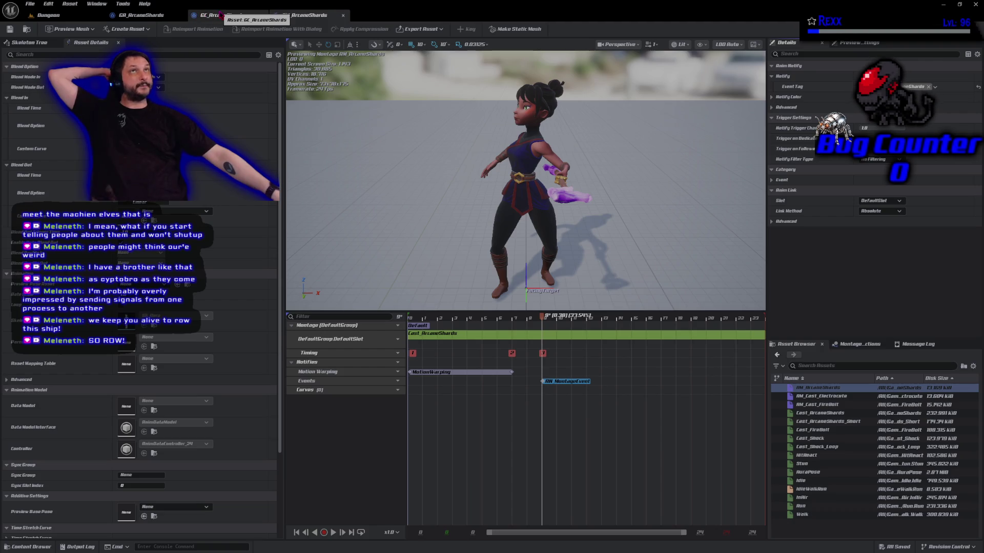
{"action": "left_click", "coordinate": [141, 14]}
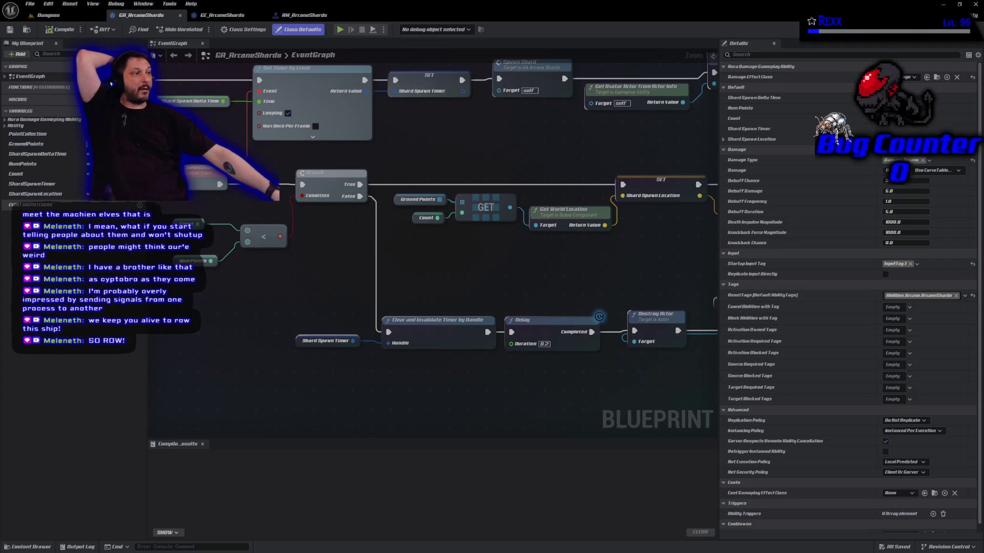
Bring SpawnActor BP Point Collection and Get Ground Points into view, shifting the reroute node right.
{"action": "mouse_move", "coordinate": [475, 278]}
{"action": "left_mouse_down"}
{"action": "mouse_move", "coordinate": [276, 291]}
{"action": "mouse_move", "coordinate": [645, 306]}
{"action": "left_mouse_up"}
{"action": "scroll", "coordinate": [276, 291], "scroll_direction": "down", "scroll_amount": 3}
{"action": "mouse_move", "coordinate": [283, 281]}
{"action": "left_mouse_down"}
{"action": "mouse_move", "coordinate": [461, 295]}
{"action": "mouse_move", "coordinate": [660, 331]}
{"action": "left_mouse_up"}
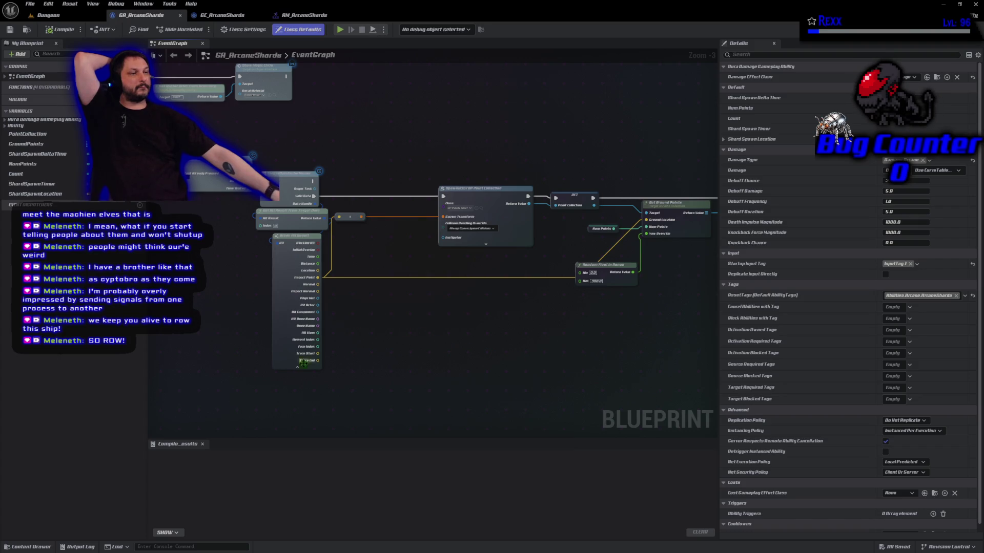
{"action": "scroll", "coordinate": [333, 354], "scroll_direction": "up", "scroll_amount": 3}
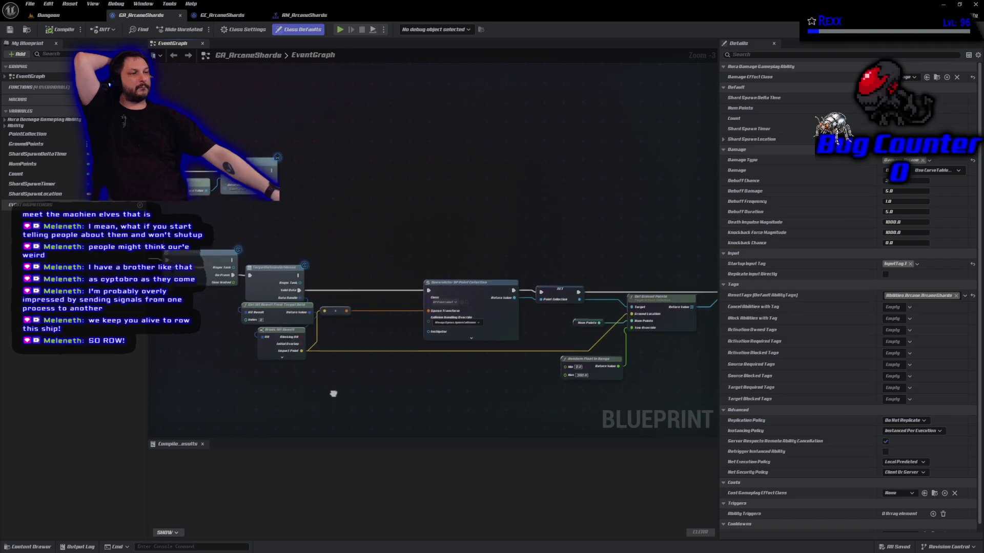
{"action": "left_click_drag", "start_coordinate": [343, 310], "coordinate": [439, 309]}
Promote Impact Point to a variable, wiring its SET between valid data and SpawnActor.
{"action": "mouse_move", "coordinate": [288, 358]}
{"action": "left_mouse_down"}
{"action": "mouse_move", "coordinate": [387, 298]}
{"action": "mouse_move", "coordinate": [333, 274]}
{"action": "left_mouse_up"}
{"action": "left_click", "coordinate": [364, 293]}
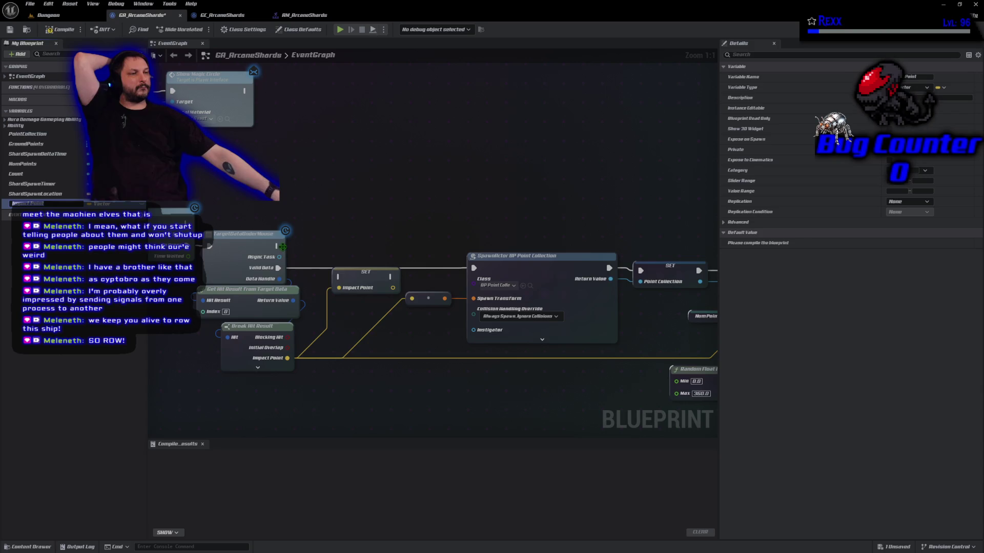
{"action": "mouse_move", "coordinate": [278, 267]}
{"action": "left_mouse_down"}
{"action": "mouse_move", "coordinate": [309, 283]}
{"action": "mouse_move", "coordinate": [472, 267]}
{"action": "left_mouse_up"}
{"action": "mouse_move", "coordinate": [367, 289]}
{"action": "left_mouse_down"}
{"action": "mouse_move", "coordinate": [368, 277]}
{"action": "mouse_move", "coordinate": [412, 298]}
{"action": "left_mouse_up"}
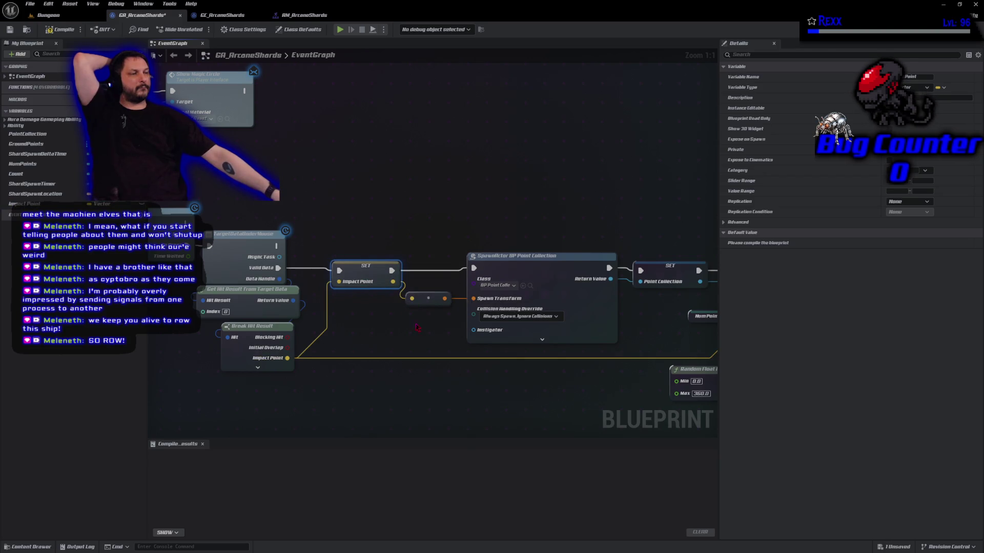
Feed the stored Impact Point into Get Ground Points' Ground Location and compile.
{"action": "left_click_drag", "start_coordinate": [491, 391], "coordinate": [262, 364]}
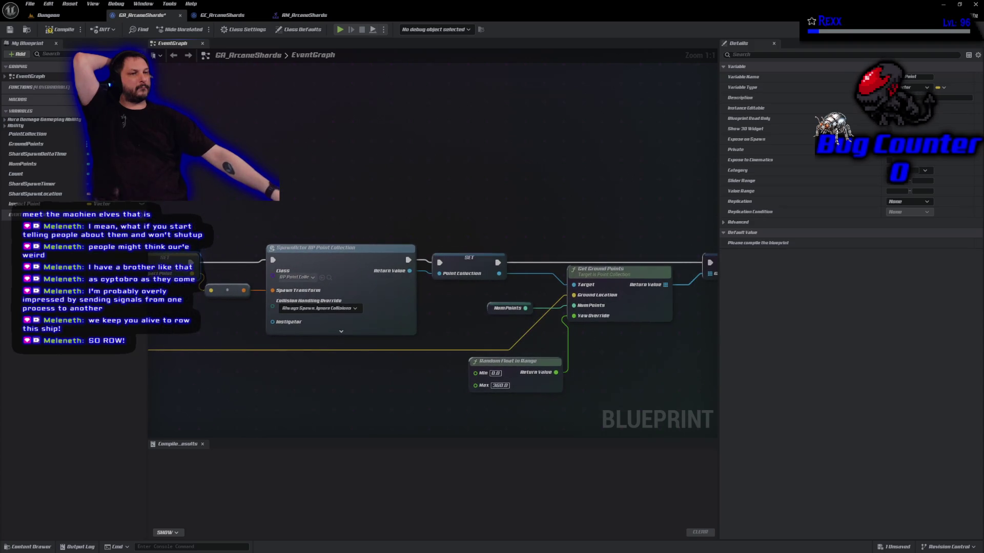
{"action": "mouse_move", "coordinate": [23, 203]}
{"action": "left_mouse_down"}
{"action": "mouse_move", "coordinate": [430, 271]}
{"action": "mouse_move", "coordinate": [564, 305]}
{"action": "mouse_move", "coordinate": [575, 296]}
{"action": "left_mouse_up"}
{"action": "left_click", "coordinate": [49, 28]}
{"action": "left_click", "coordinate": [29, 4]}
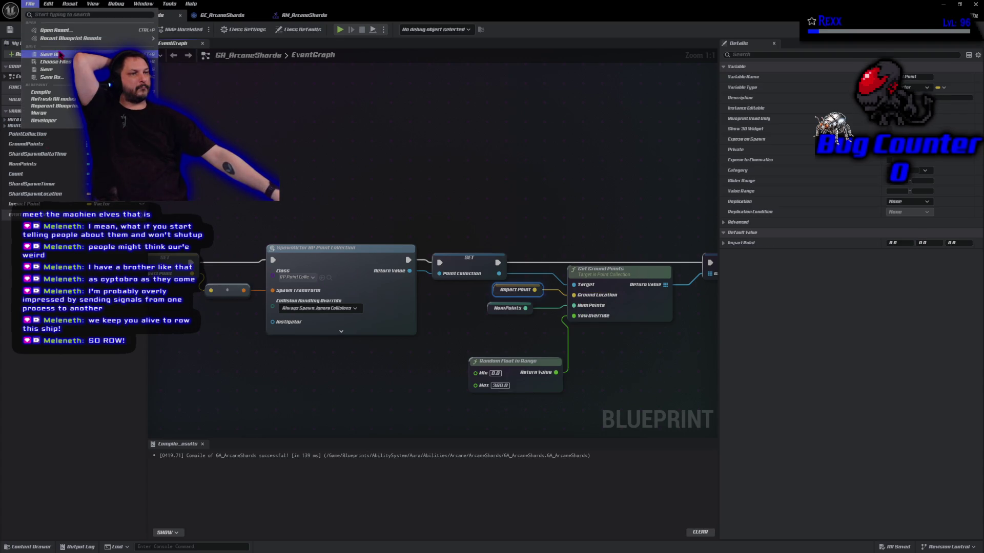
{"action": "scroll", "coordinate": [361, 203], "scroll_direction": "down", "scroll_amount": 3}
{"action": "mouse_move", "coordinate": [361, 203]}
{"action": "left_mouse_down"}
{"action": "mouse_move", "coordinate": [361, 126]}
{"action": "mouse_move", "coordinate": [393, 189]}
{"action": "mouse_move", "coordinate": [370, 205]}
{"action": "left_mouse_up"}
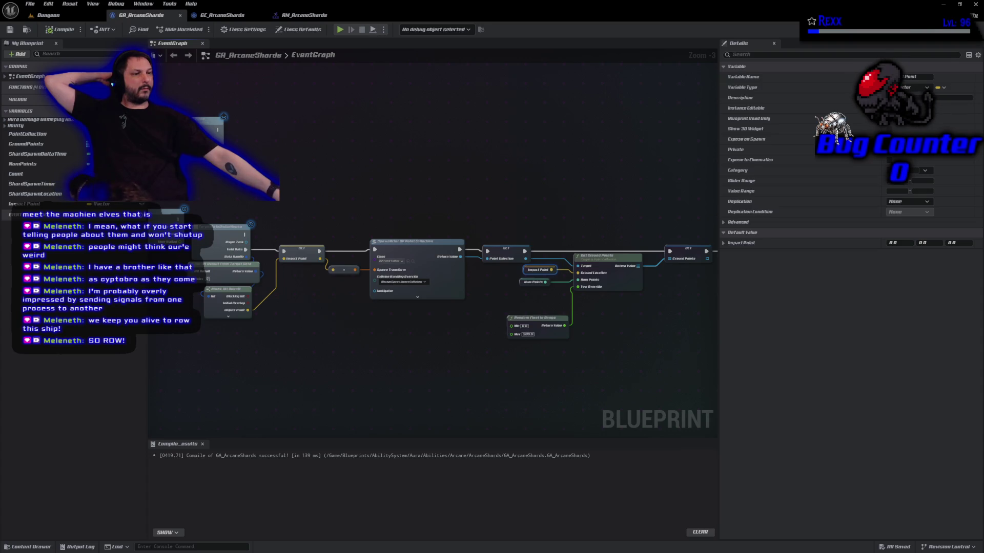
Rename the Impact Point variable to MouseHitLocation and compile and save the blueprint.
{"action": "left_click", "coordinate": [23, 203]}
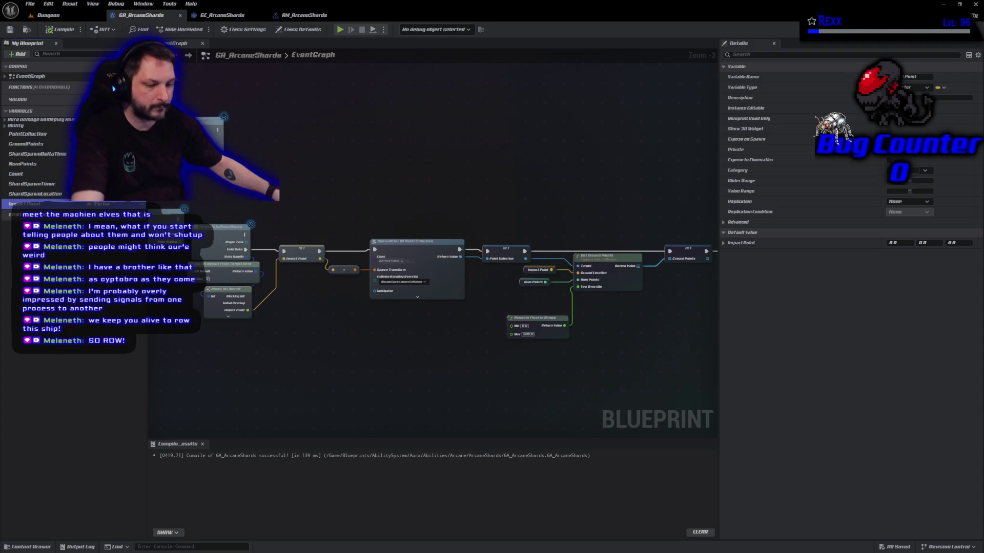
{"action": "key", "text": "F2"}
{"action": "type", "text": "MouseHitLocatio"}
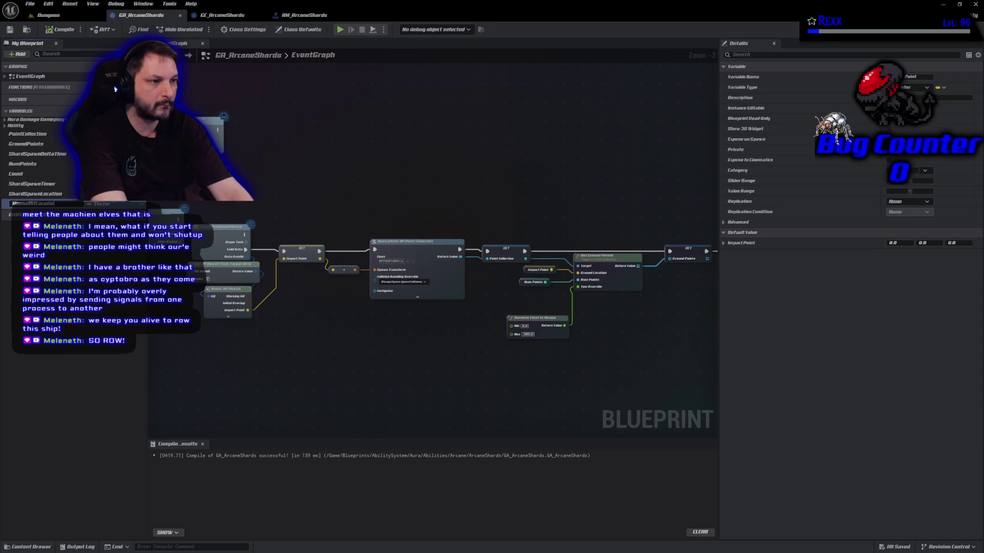
{"action": "key", "text": "Return"}
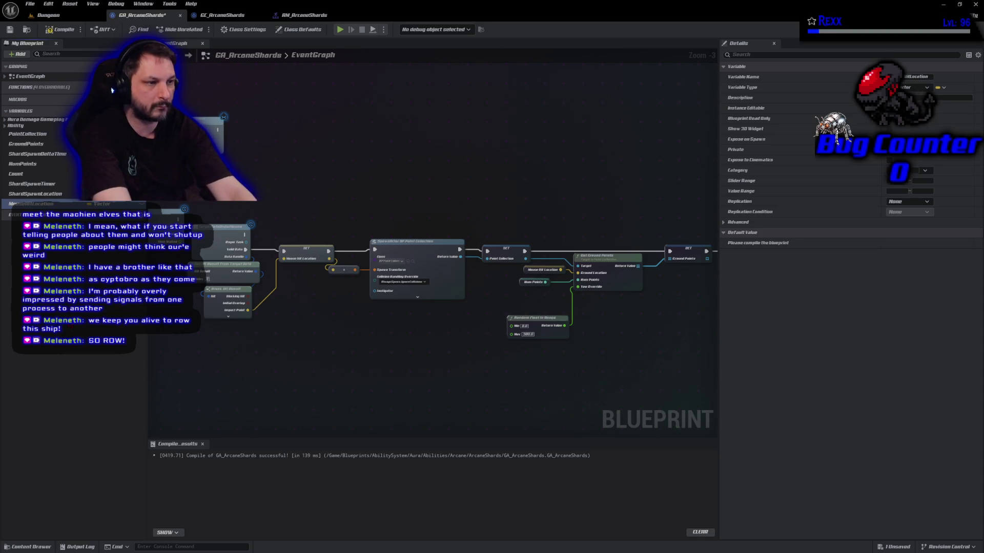
{"action": "key", "text": "ctrl+s"}
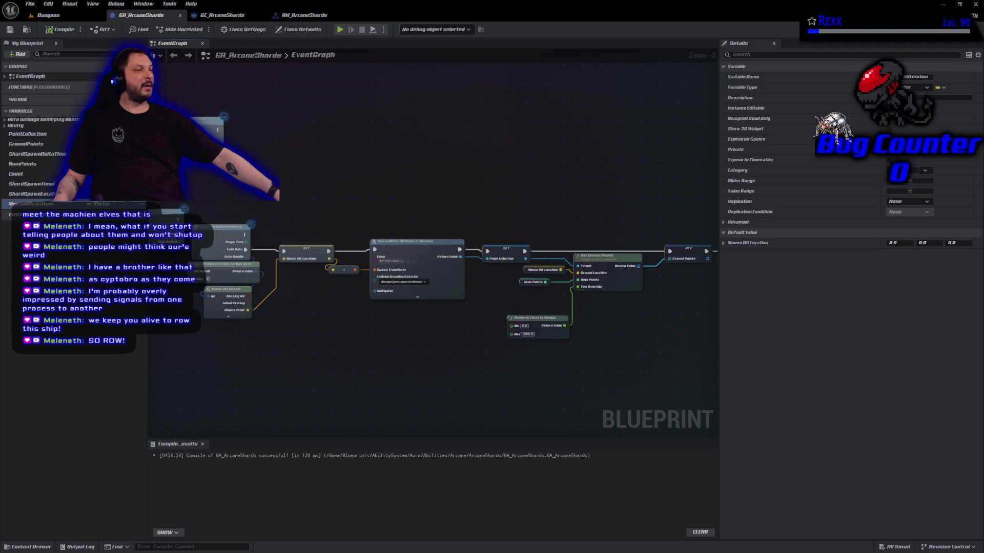
{"action": "mouse_move", "coordinate": [358, 159]}
{"action": "left_mouse_down"}
{"action": "mouse_move", "coordinate": [501, 209]}
{"action": "mouse_move", "coordinate": [352, 99]}
{"action": "mouse_move", "coordinate": [82, 78]}
{"action": "left_mouse_up"}
Add a PlayMontageAndWait node after the SET Ground Points node and save.
{"action": "scroll", "coordinate": [308, 105], "scroll_direction": "down", "scroll_amount": 2}
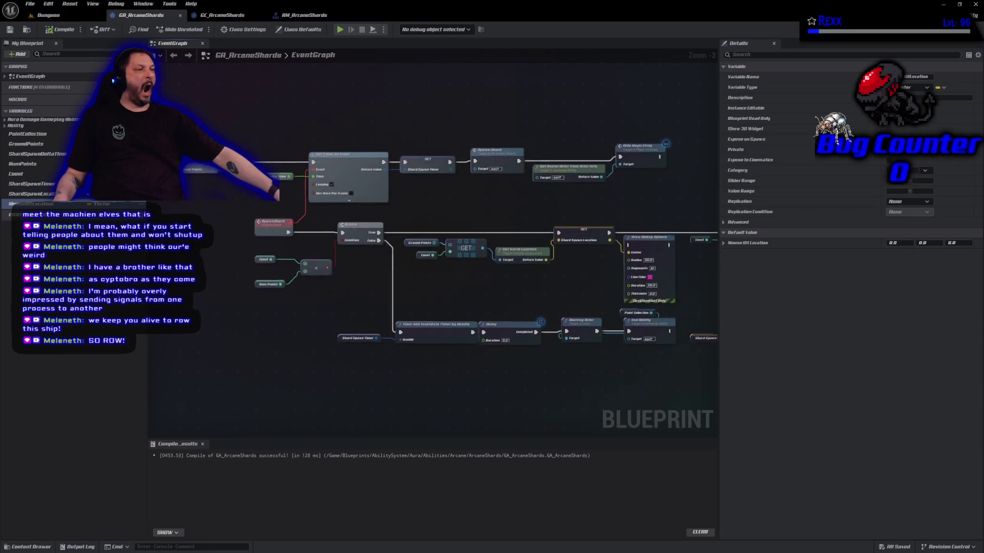
{"action": "mouse_move", "coordinate": [308, 106]}
{"action": "left_mouse_down"}
{"action": "mouse_move", "coordinate": [245, 112]}
{"action": "mouse_move", "coordinate": [241, 97]}
{"action": "mouse_move", "coordinate": [461, 308]}
{"action": "mouse_move", "coordinate": [704, 320]}
{"action": "mouse_move", "coordinate": [686, 320]}
{"action": "mouse_move", "coordinate": [695, 320]}
{"action": "left_mouse_up"}
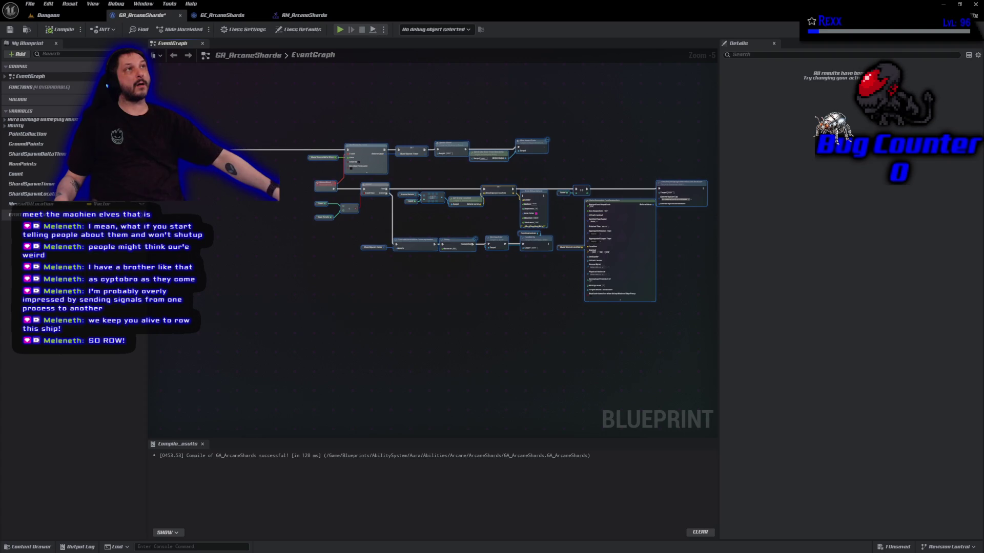
{"action": "scroll", "coordinate": [253, 223], "scroll_direction": "up", "scroll_amount": 4}
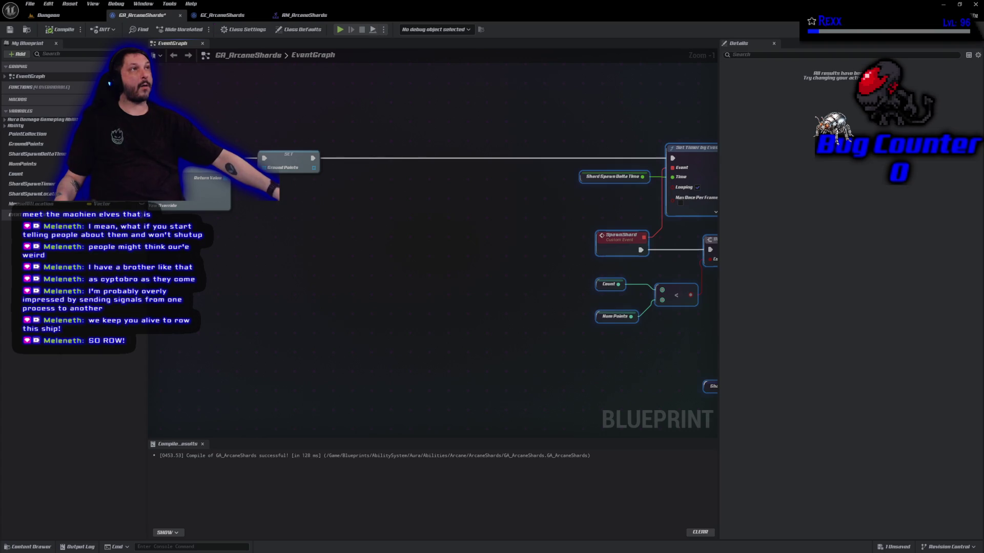
{"action": "left_click_drag", "start_coordinate": [313, 159], "coordinate": [348, 160]}
{"action": "type", "text": "mo"}
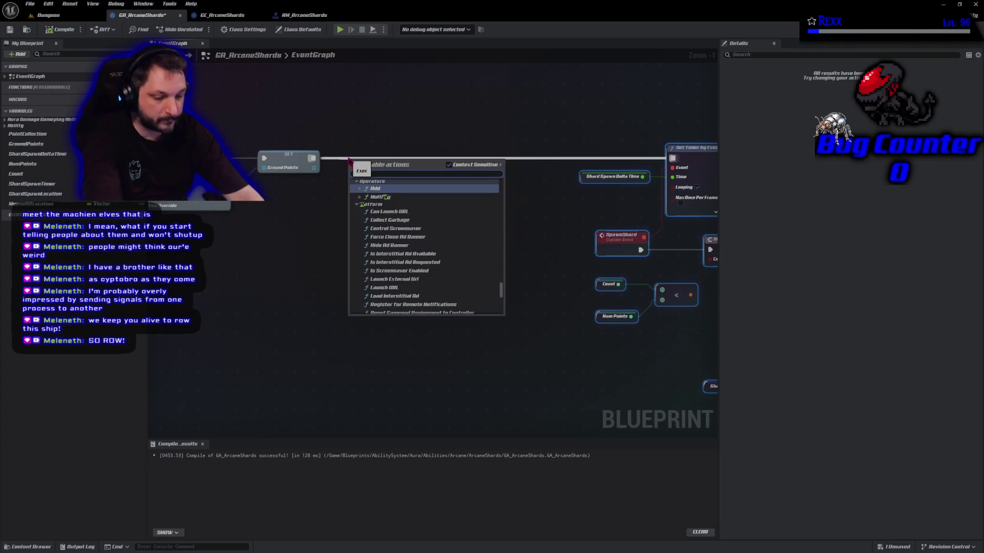
{"action": "type", "text": "ntageandwait"}
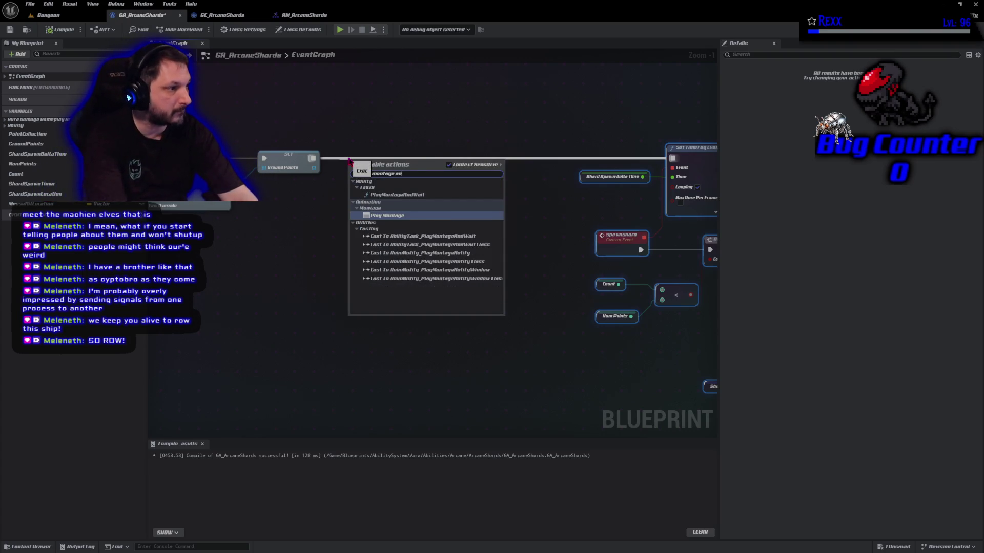
{"action": "key", "text": "Return"}
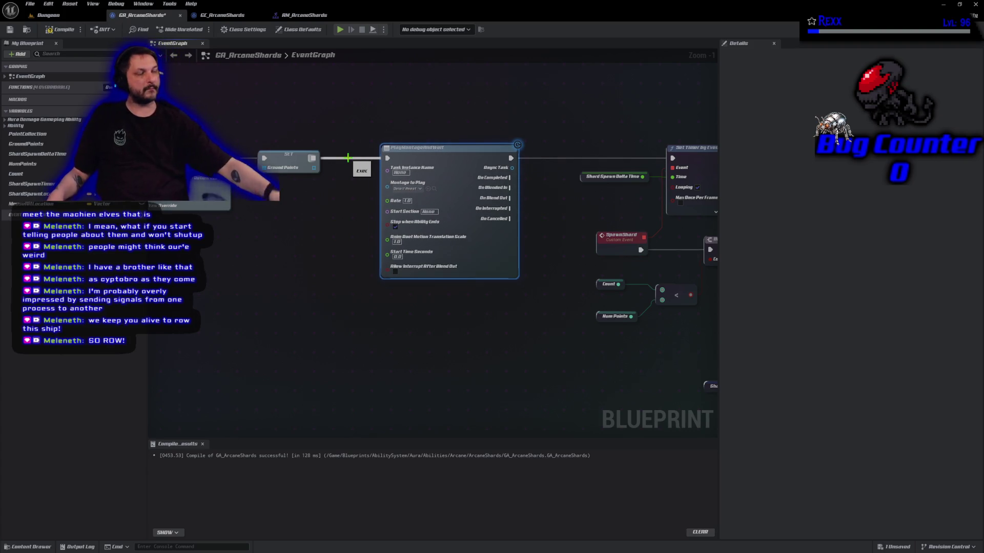
{"action": "key", "text": "ctrl+s"}
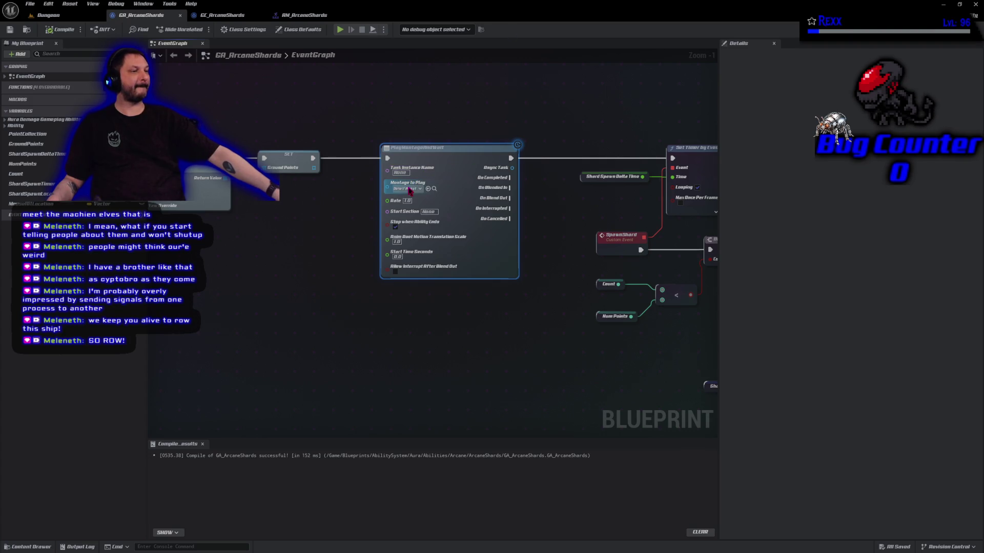
Set the node's Montage to Play to AM_ArcaneShards and compile.
{"action": "left_click", "coordinate": [406, 188]}
{"action": "type", "text": "arcane"}
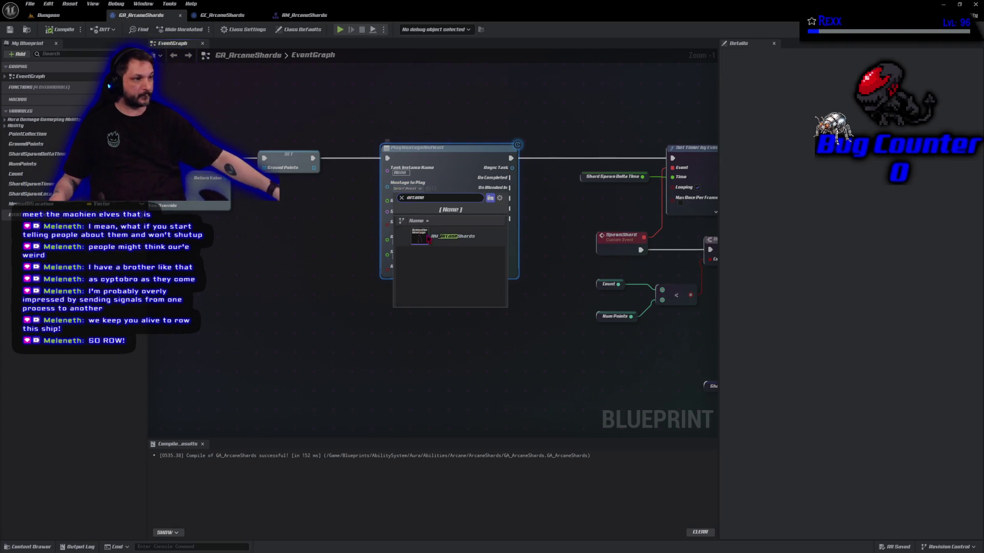
{"action": "left_click", "coordinate": [451, 236]}
{"action": "left_click", "coordinate": [61, 33]}
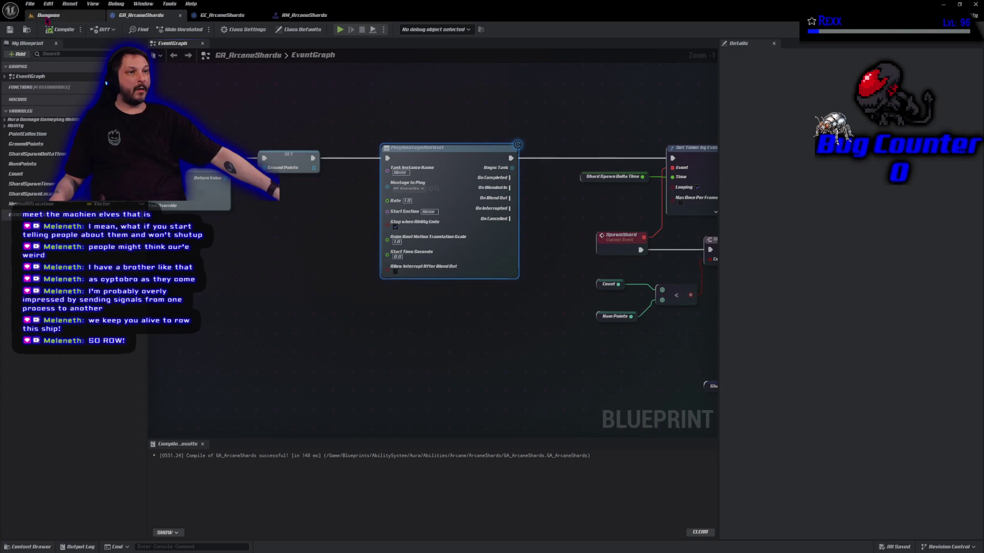
{"action": "left_click", "coordinate": [31, 3]}
{"action": "left_click", "coordinate": [46, 57]}
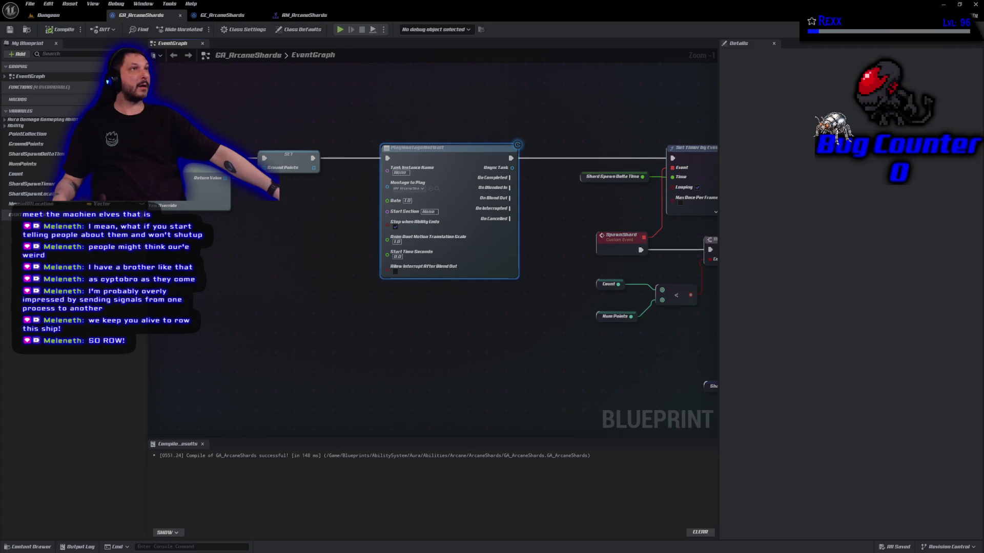
Uncheck Stop when Ability Ends on PlayMontageAndWait and compile.
{"action": "left_click", "coordinate": [395, 227]}
{"action": "key", "text": "F7"}
{"action": "mouse_move", "coordinate": [439, 304]}
{"action": "left_mouse_down"}
{"action": "mouse_move", "coordinate": [311, 313]}
{"action": "mouse_move", "coordinate": [288, 304]}
{"action": "mouse_move", "coordinate": [359, 346]}
{"action": "left_mouse_up"}
{"action": "left_click_drag", "start_coordinate": [352, 217], "coordinate": [304, 217]}
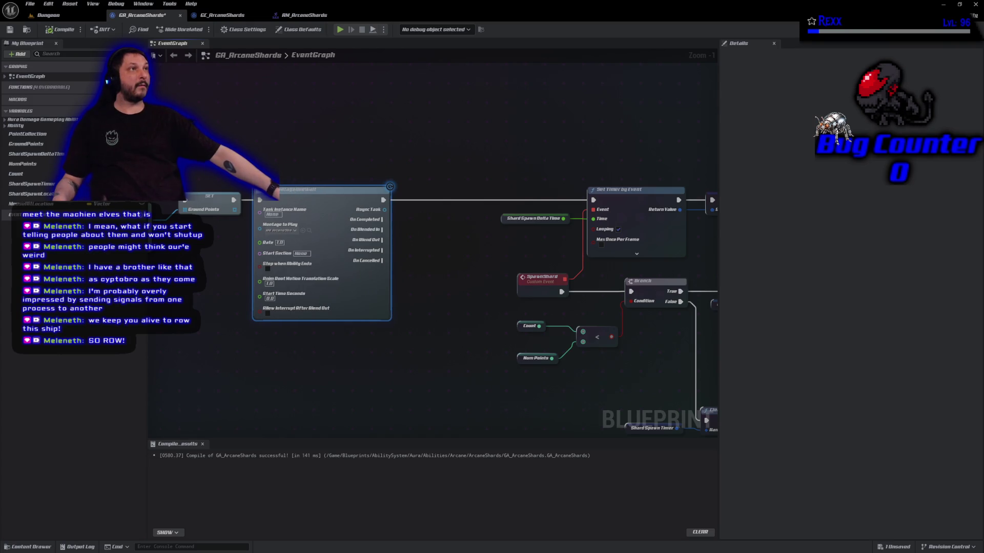
Add a Wait Gameplay Event node after the PlayMontageAndWait node.
{"action": "left_click_drag", "start_coordinate": [383, 200], "coordinate": [400, 203]}
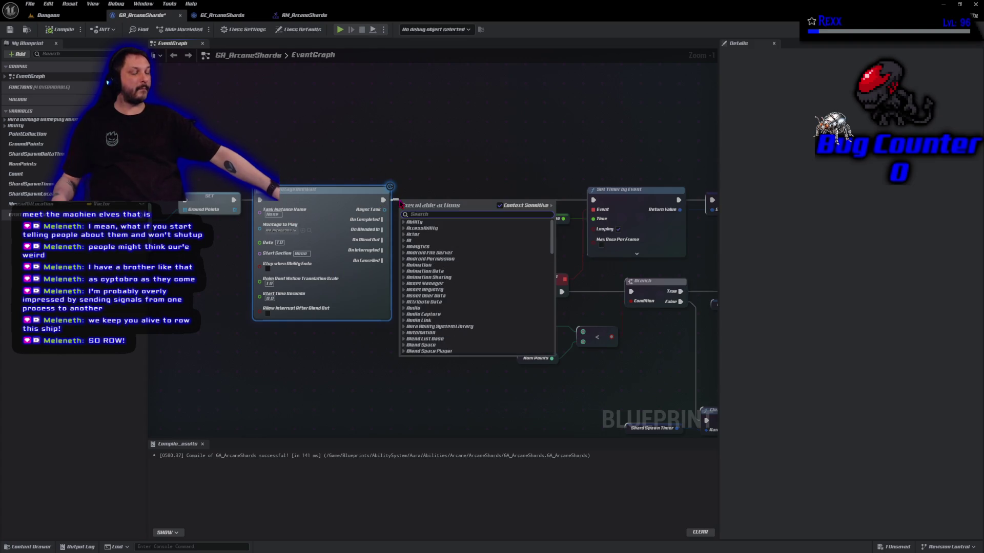
{"action": "type", "text": "wait gameplay event"}
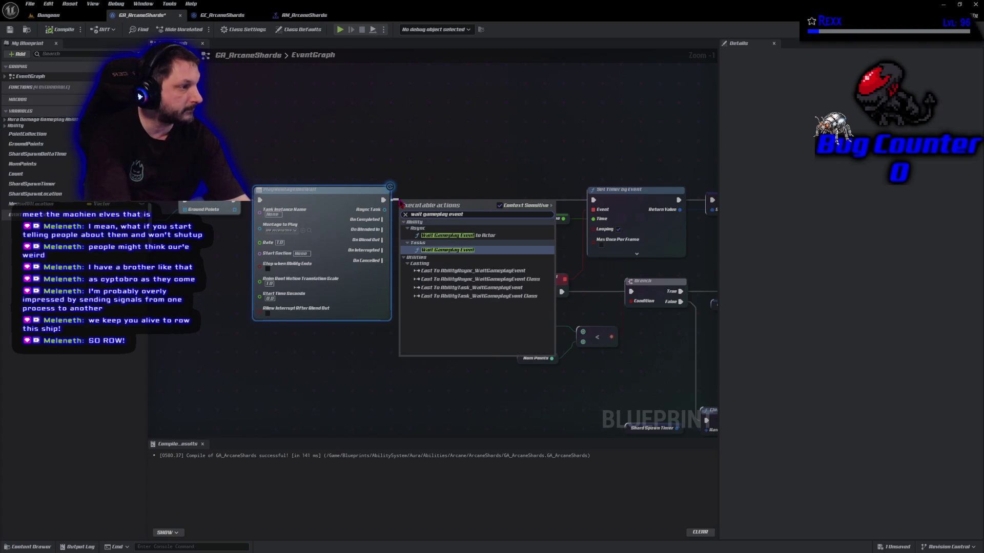
{"action": "key", "text": "Return"}
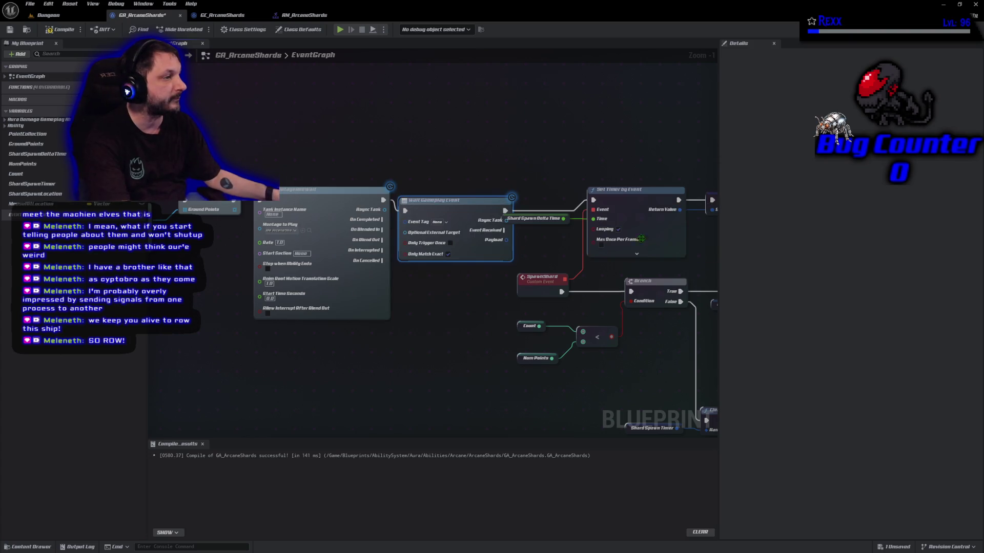
{"action": "left_click_drag", "start_coordinate": [542, 225], "coordinate": [553, 231]}
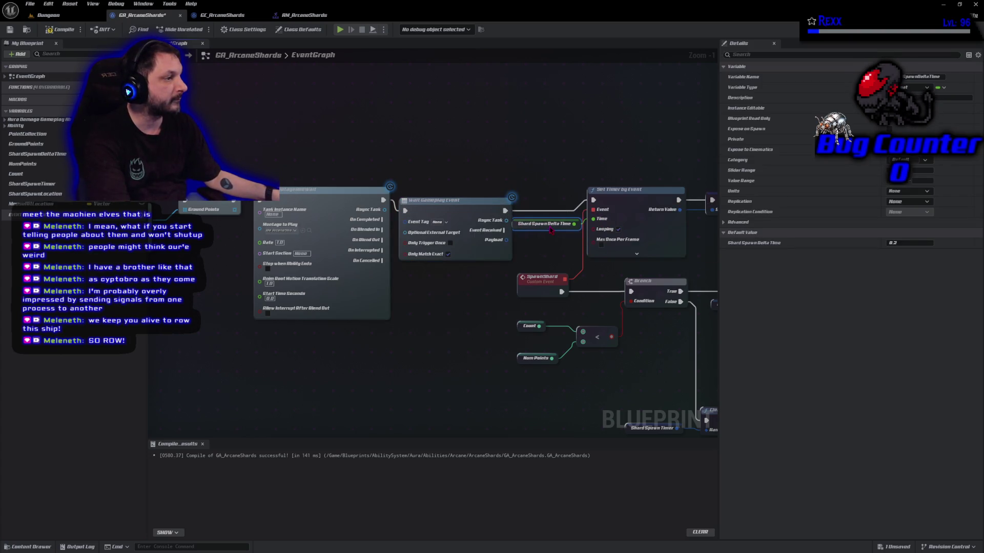
{"action": "left_click_drag", "start_coordinate": [440, 208], "coordinate": [440, 197]}
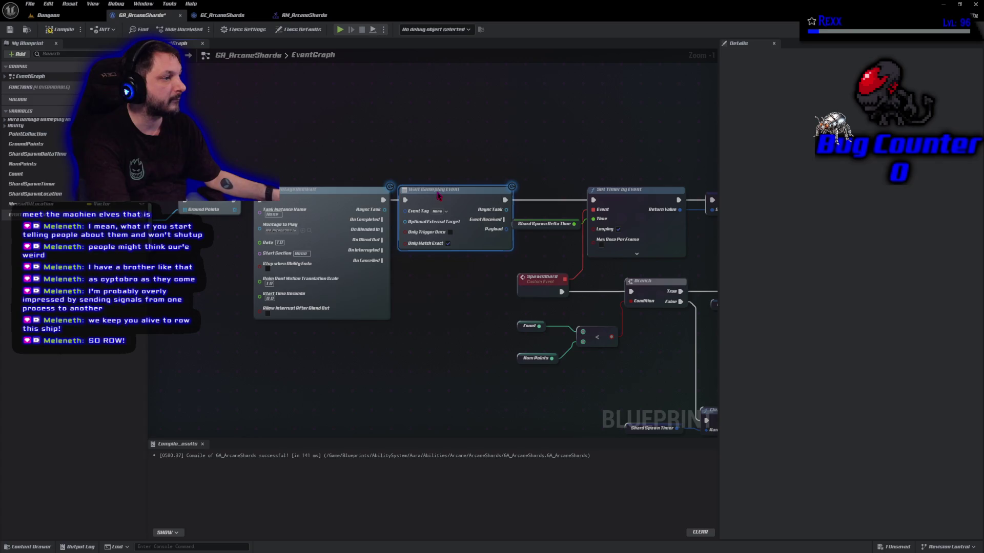
Set the Wait Gameplay Event tag to Event.Montage.ArcaneShards and compile.
{"action": "left_click", "coordinate": [441, 212]}
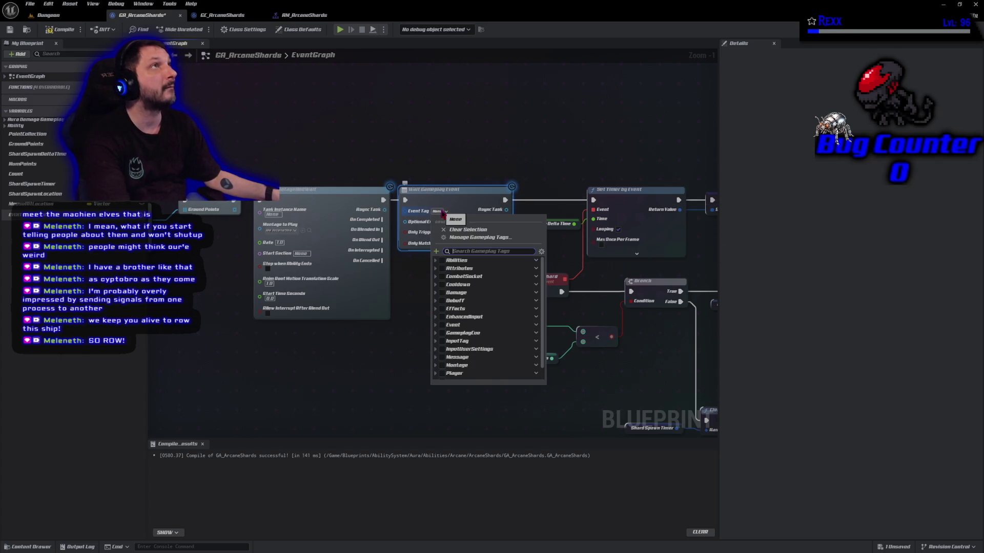
{"action": "left_click", "coordinate": [436, 325]}
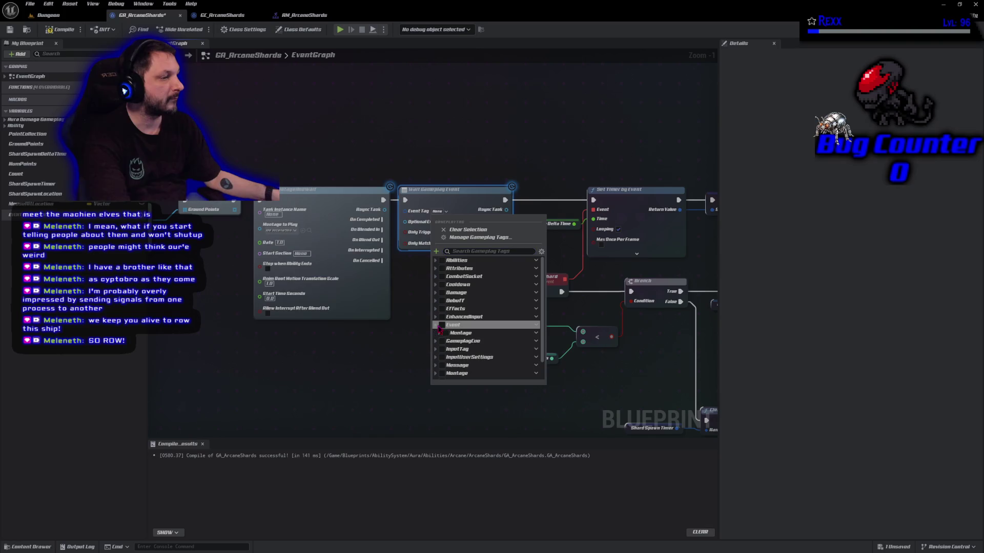
{"action": "left_click", "coordinate": [439, 333]}
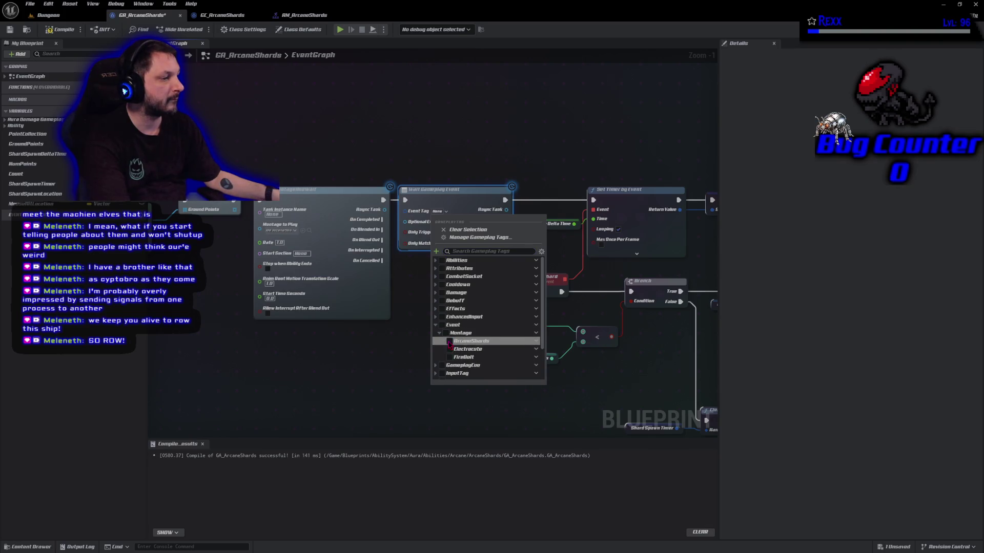
{"action": "left_click", "coordinate": [450, 341]}
{"action": "left_click", "coordinate": [373, 371]}
{"action": "left_click", "coordinate": [58, 29]}
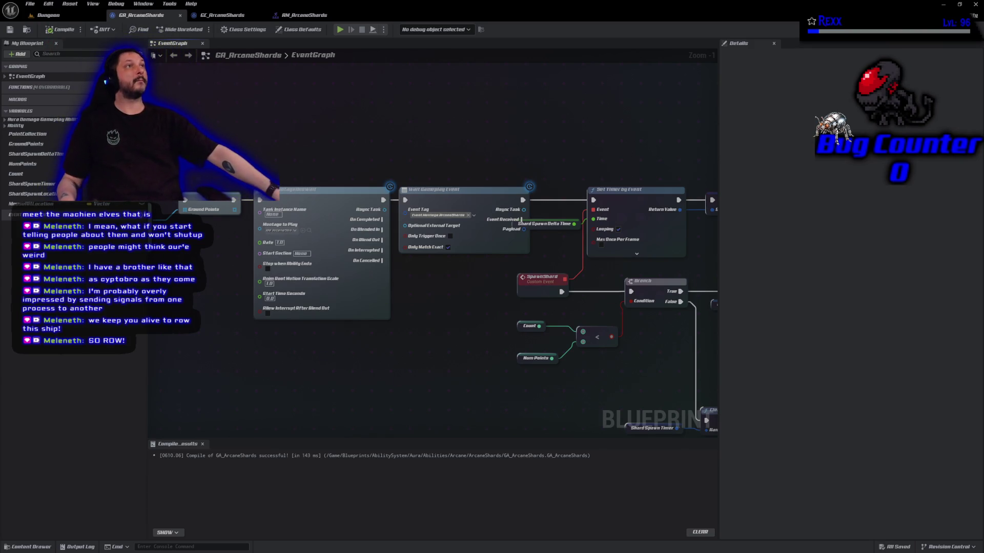
Enable Only Trigger Once, drive Set Timer by Event from Event Received, and recompile GA_ArcaneShards.
{"action": "left_click", "coordinate": [450, 236]}
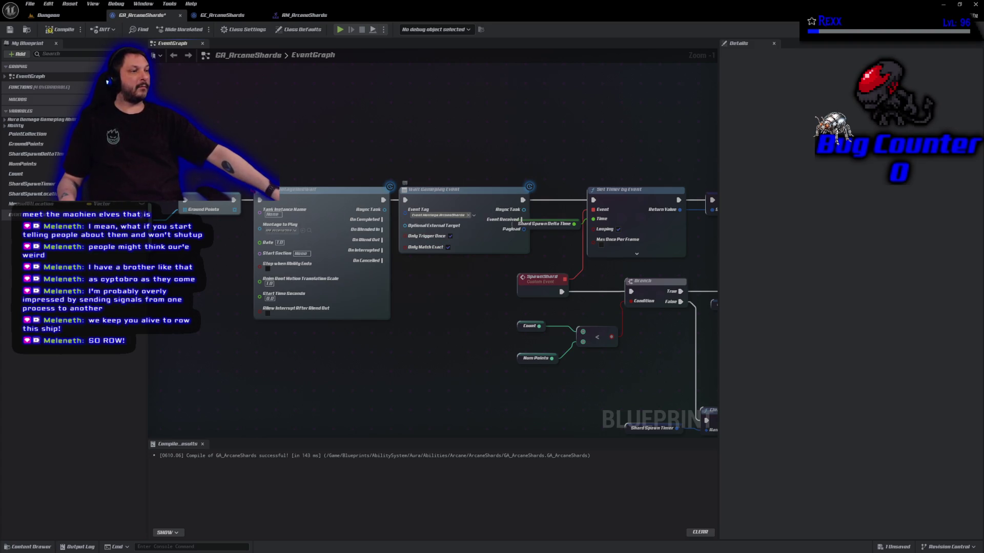
{"action": "left_click", "coordinate": [59, 30]}
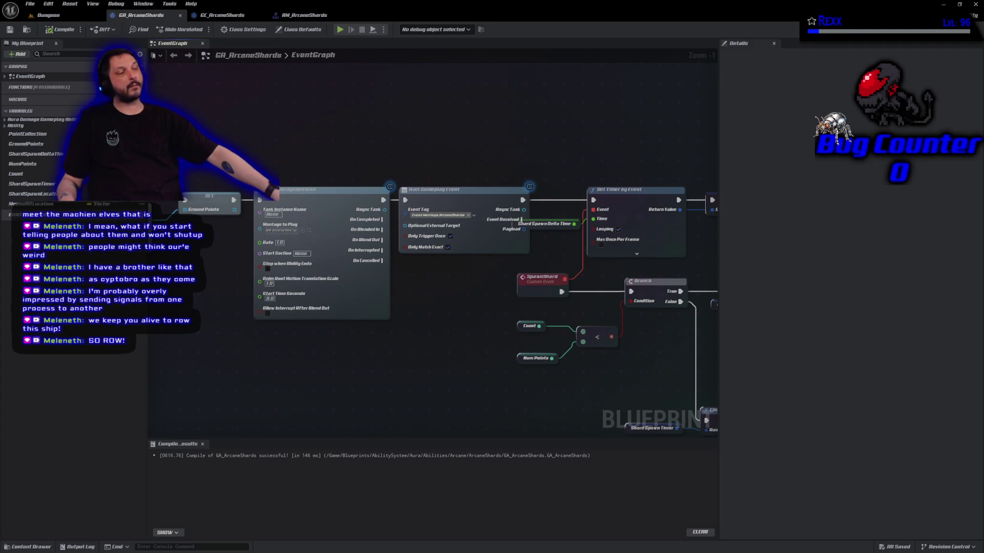
{"action": "mouse_move", "coordinate": [541, 227]}
{"action": "left_mouse_down"}
{"action": "mouse_move", "coordinate": [548, 240]}
{"action": "mouse_move", "coordinate": [598, 184]}
{"action": "mouse_move", "coordinate": [629, 187]}
{"action": "left_mouse_up"}
{"action": "left_click_drag", "start_coordinate": [523, 200], "coordinate": [523, 219]}
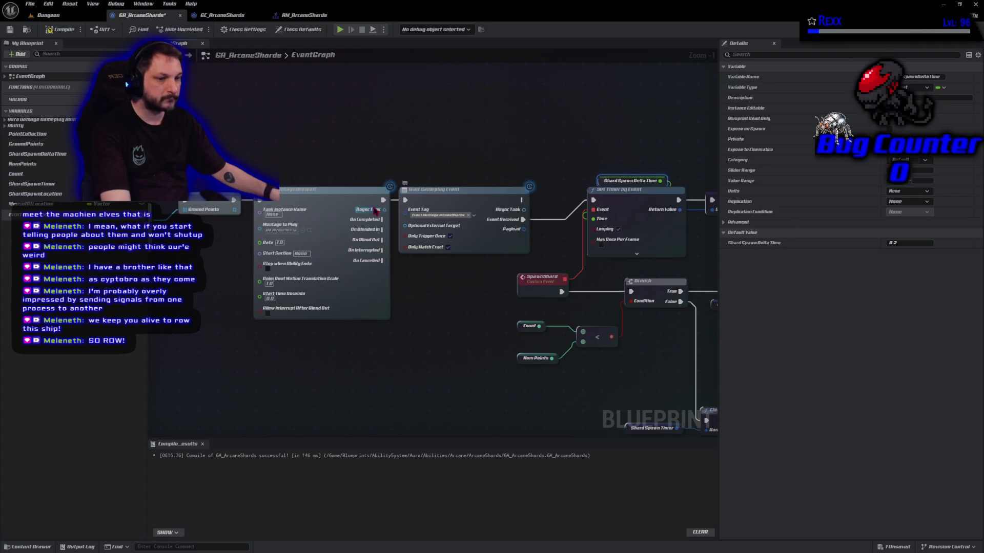
{"action": "left_click", "coordinate": [61, 29]}
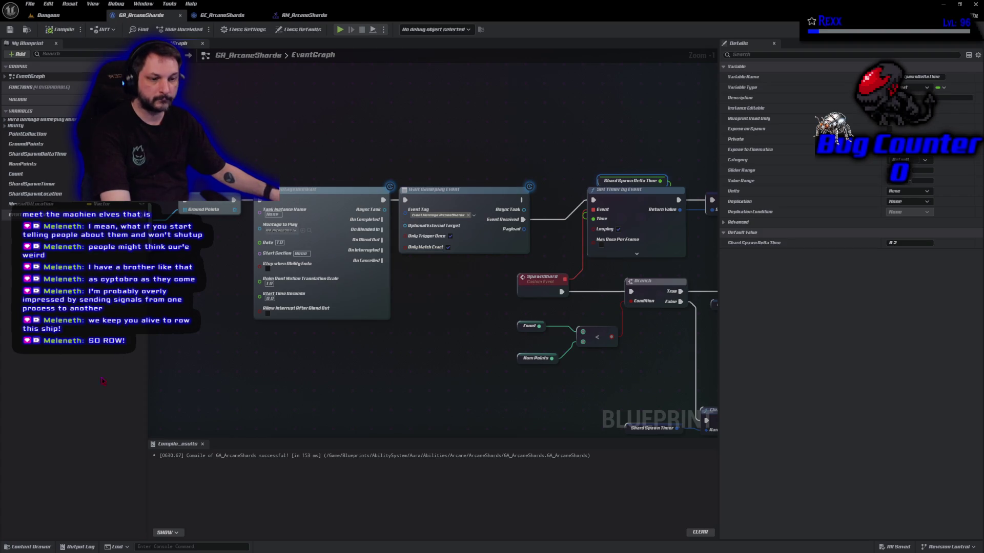
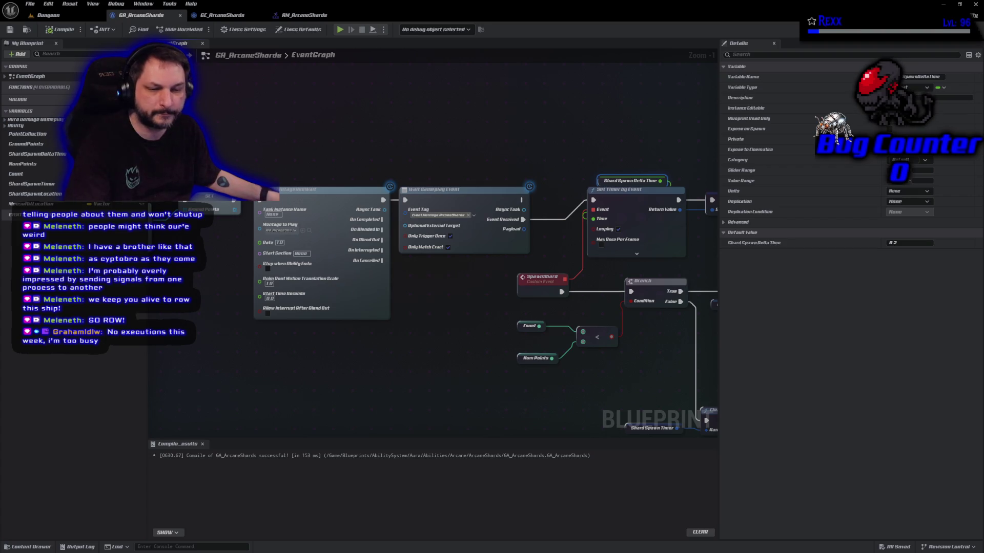
Detach Spawn Shard from the execution chain and wire SET directly into Hide Magic Circle.
{"action": "left_click", "coordinate": [117, 91]}
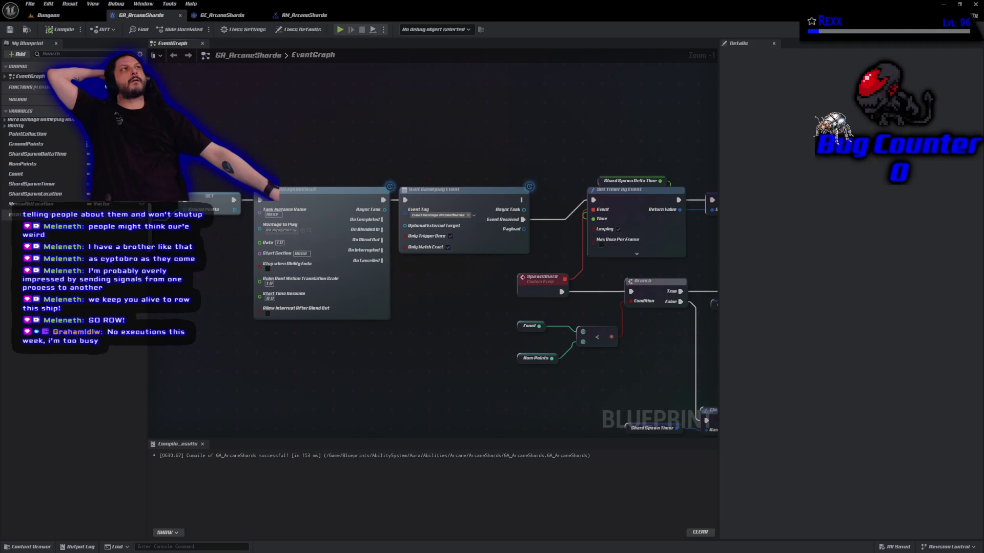
{"action": "mouse_move", "coordinate": [493, 117]}
{"action": "left_mouse_down"}
{"action": "mouse_move", "coordinate": [441, 106]}
{"action": "mouse_move", "coordinate": [351, 112]}
{"action": "left_mouse_up"}
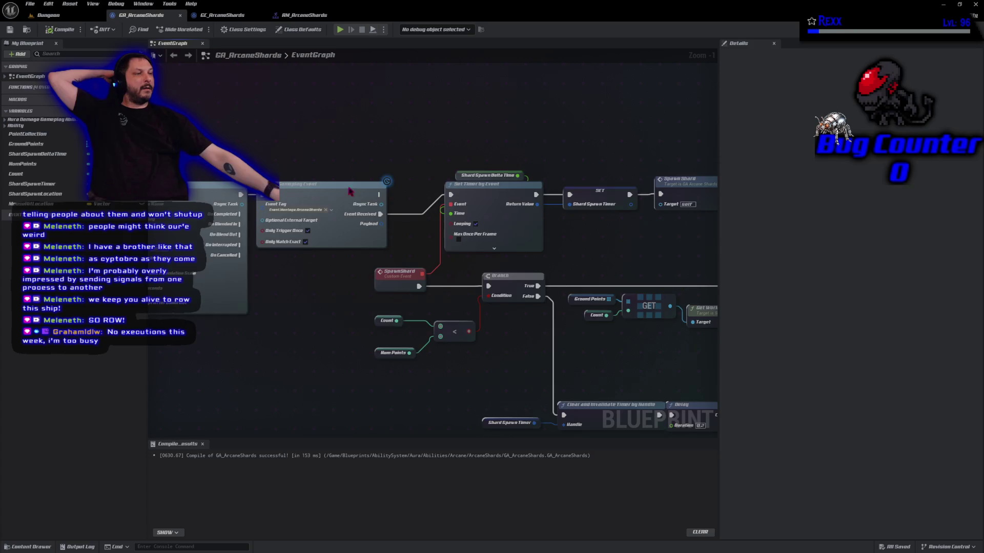
{"action": "scroll", "coordinate": [490, 276], "scroll_direction": "down", "scroll_amount": 9}
{"action": "scroll", "coordinate": [490, 276], "scroll_direction": "up", "scroll_amount": 2}
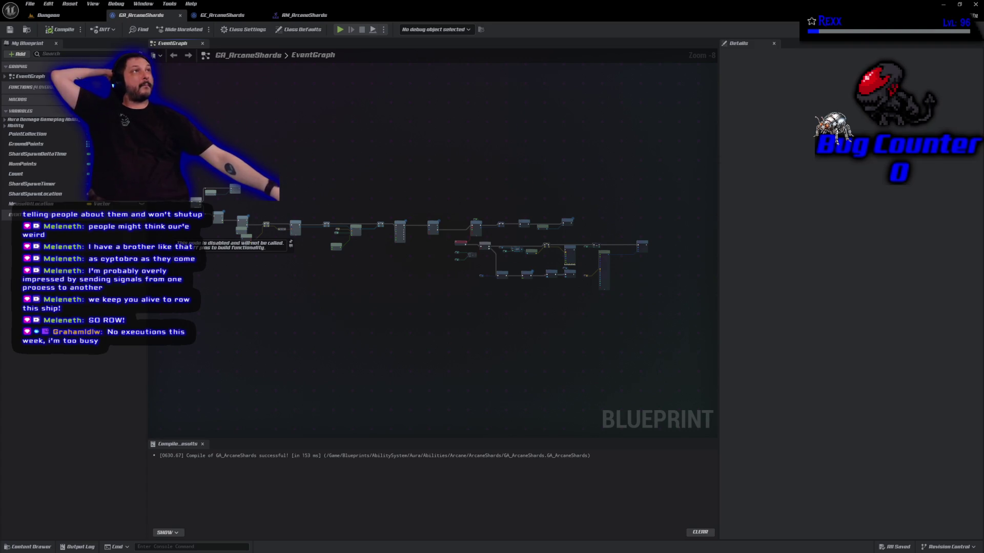
{"action": "scroll", "coordinate": [554, 229], "scroll_direction": "up", "scroll_amount": 8}
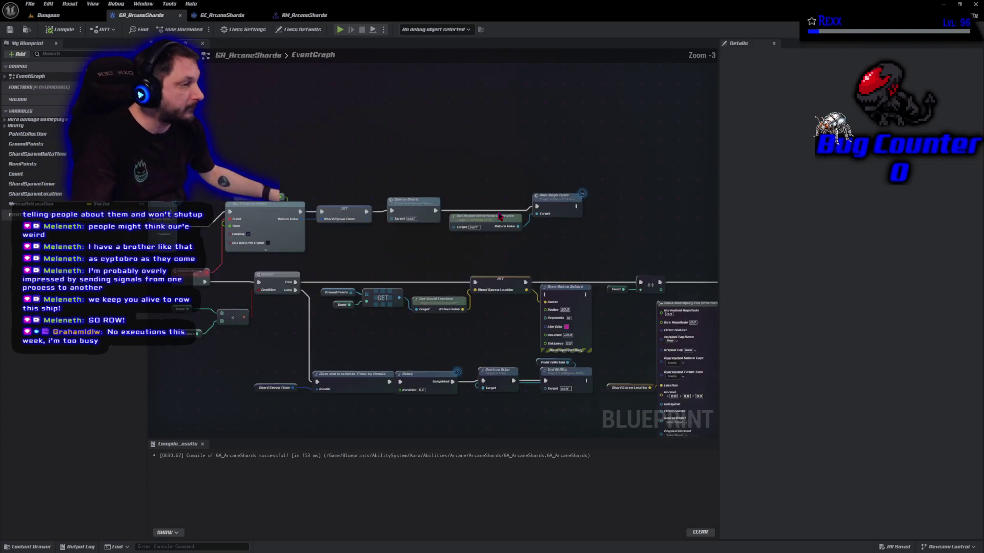
{"action": "left_click", "coordinate": [405, 210], "text": "alt"}
{"action": "left_click", "coordinate": [340, 210], "text": "alt"}
{"action": "left_click_drag", "start_coordinate": [374, 201], "coordinate": [410, 113]}
{"action": "left_click_drag", "start_coordinate": [310, 210], "coordinate": [556, 204]}
Place Spawn Shard right after Hide Magic Circle, connect its execution, and compile the blueprint.
{"action": "left_click_drag", "start_coordinate": [492, 185], "coordinate": [577, 247]}
{"action": "left_click_drag", "start_coordinate": [582, 197], "coordinate": [472, 204]}
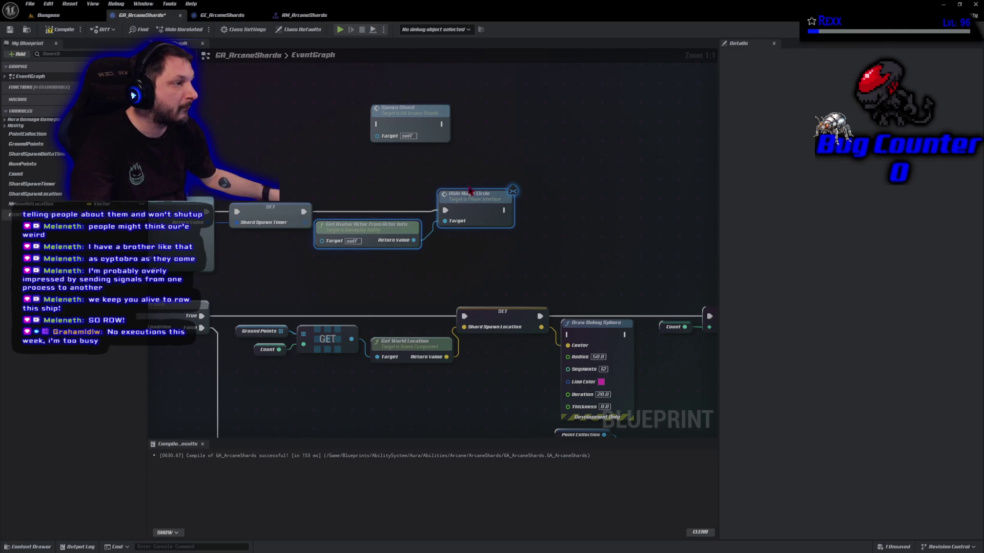
{"action": "mouse_move", "coordinate": [434, 119]}
{"action": "left_mouse_down"}
{"action": "mouse_move", "coordinate": [581, 184]}
{"action": "mouse_move", "coordinate": [582, 204]}
{"action": "left_mouse_up"}
{"action": "left_click_drag", "start_coordinate": [504, 210], "coordinate": [525, 210]}
{"action": "left_click", "coordinate": [60, 29]}
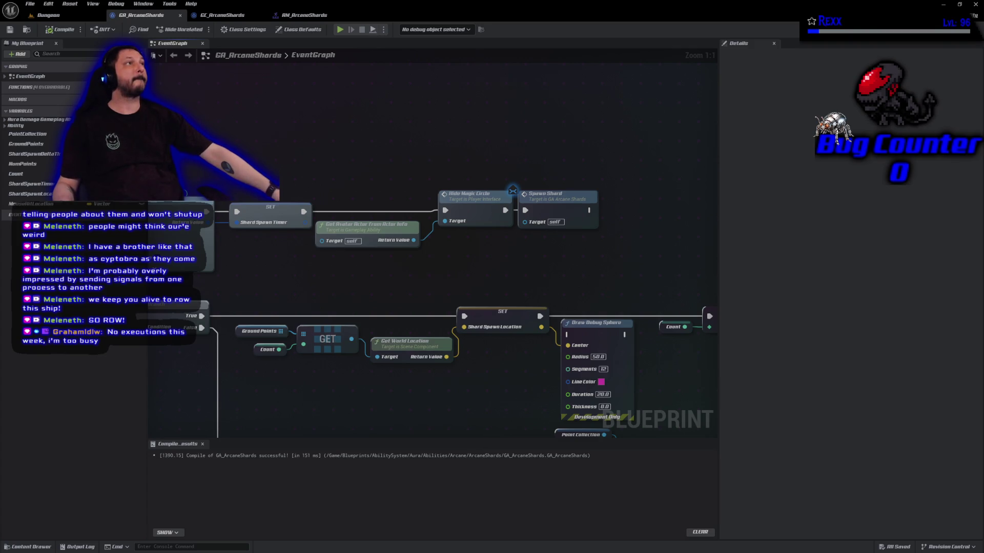
{"action": "mouse_move", "coordinate": [342, 409]}
{"action": "left_mouse_down"}
{"action": "mouse_move", "coordinate": [420, 218]}
{"action": "mouse_move", "coordinate": [276, 174]}
{"action": "mouse_move", "coordinate": [248, 185]}
{"action": "mouse_move", "coordinate": [252, 267]}
{"action": "mouse_move", "coordinate": [460, 335]}
{"action": "left_mouse_up"}
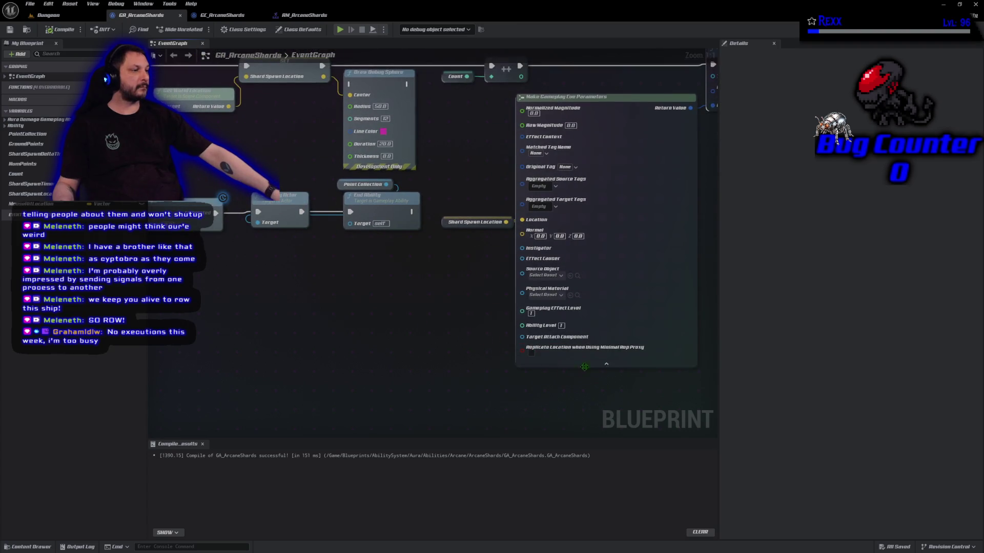
Collapse Make Gameplay Cue Parameters' advanced pins and move the Shard Spawn Location getter beside it.
{"action": "left_click", "coordinate": [589, 365]}
{"action": "left_click", "coordinate": [444, 224]}
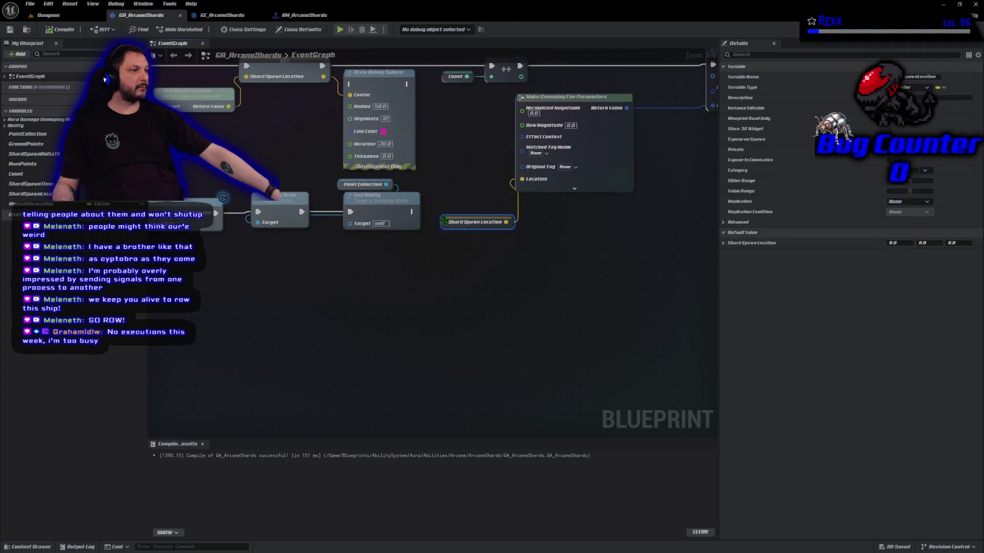
{"action": "mouse_move", "coordinate": [444, 223]}
{"action": "left_mouse_down"}
{"action": "mouse_move", "coordinate": [442, 180]}
{"action": "mouse_move", "coordinate": [430, 180]}
{"action": "left_mouse_up"}
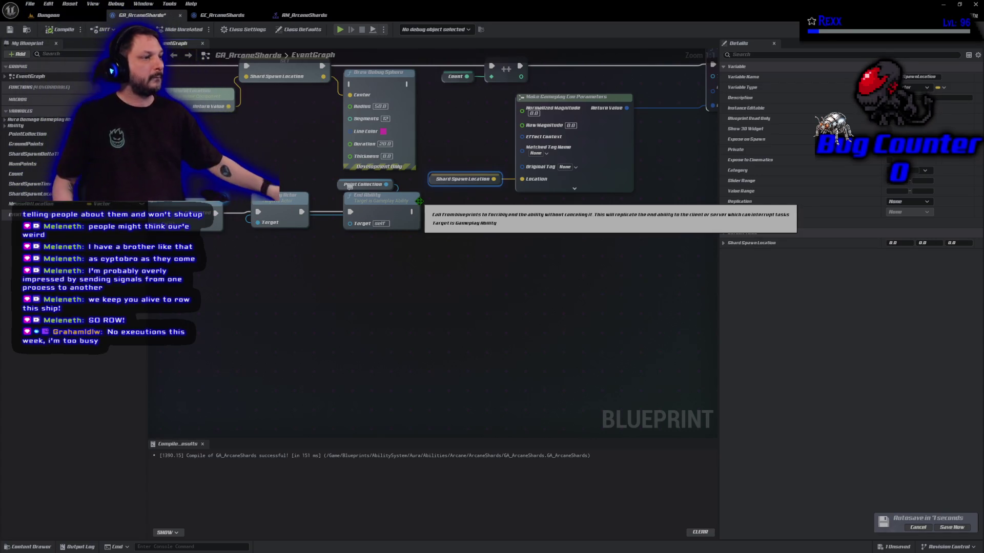
Save all modified assets with File > Save All.
{"action": "left_click", "coordinate": [30, 3]}
{"action": "left_click", "coordinate": [51, 55]}
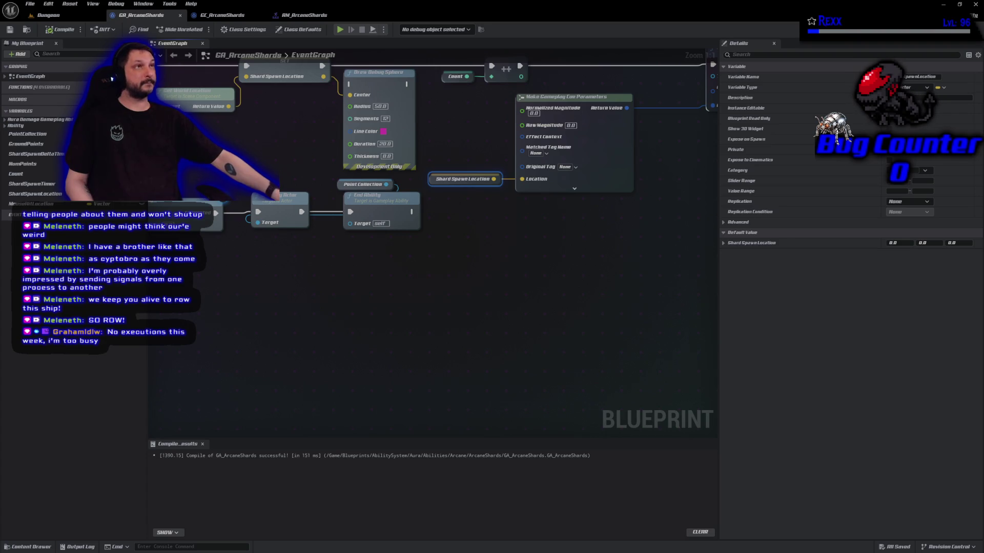
{"action": "mouse_move", "coordinate": [459, 204]}
{"action": "left_mouse_down"}
{"action": "mouse_move", "coordinate": [420, 316]}
{"action": "mouse_move", "coordinate": [228, 284]}
{"action": "mouse_move", "coordinate": [351, 279]}
{"action": "mouse_move", "coordinate": [625, 308]}
{"action": "mouse_move", "coordinate": [645, 354]}
{"action": "mouse_move", "coordinate": [697, 390]}
{"action": "mouse_move", "coordinate": [574, 399]}
{"action": "left_mouse_up"}
{"action": "mouse_move", "coordinate": [230, 241]}
{"action": "left_mouse_down"}
{"action": "mouse_move", "coordinate": [225, 234]}
{"action": "mouse_move", "coordinate": [240, 248]}
{"action": "mouse_move", "coordinate": [196, 273]}
{"action": "mouse_move", "coordinate": [205, 307]}
{"action": "mouse_move", "coordinate": [292, 362]}
{"action": "left_mouse_up"}
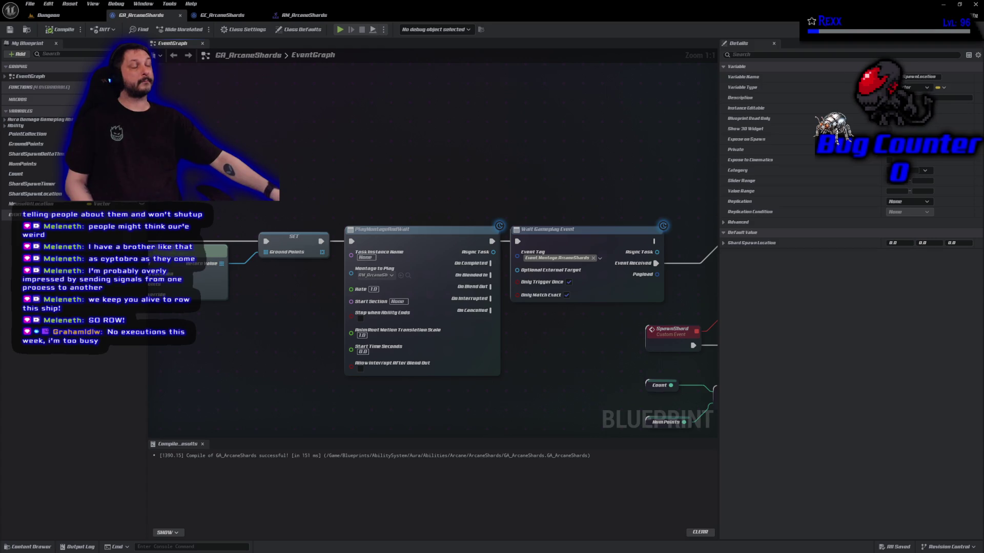
Add an Update Facing Target node above the montage chain.
{"action": "right_click", "coordinate": [329, 117]}
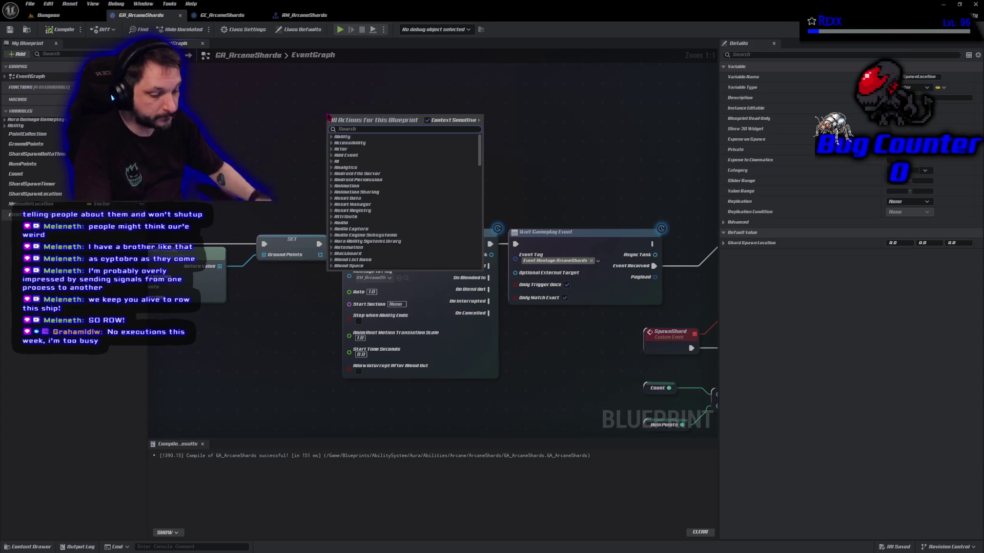
{"action": "type", "text": "update facing tar"}
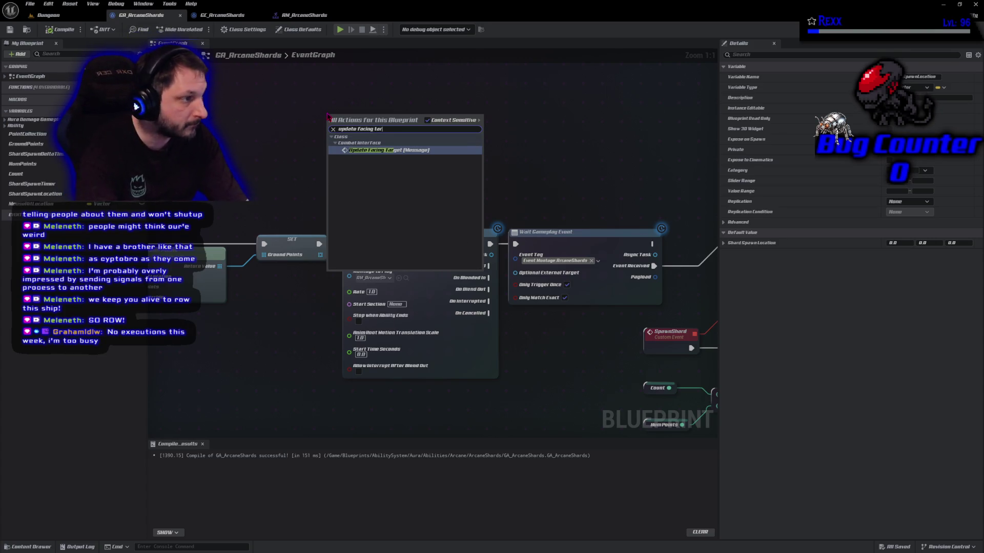
{"action": "key", "text": "Return"}
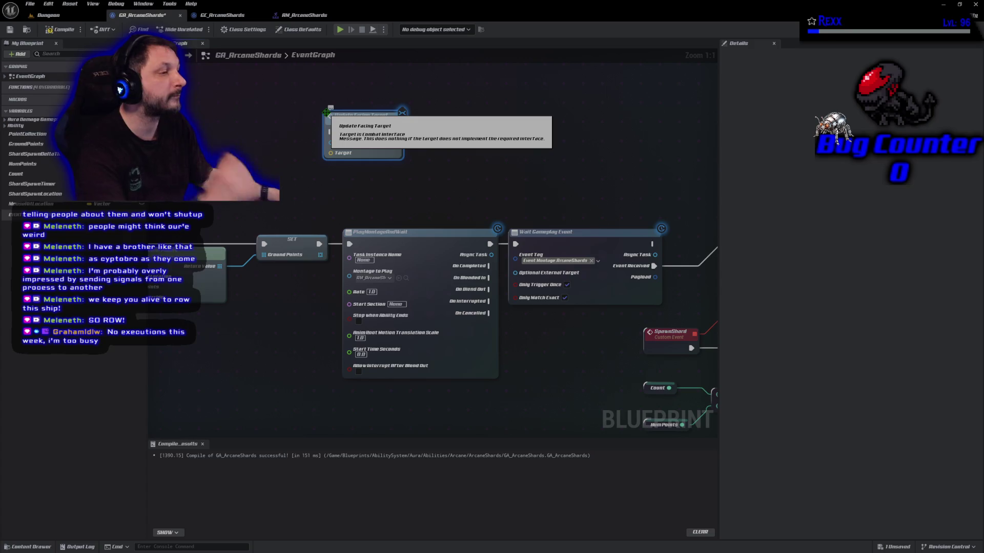
{"action": "left_click_drag", "start_coordinate": [327, 112], "coordinate": [351, 155]}
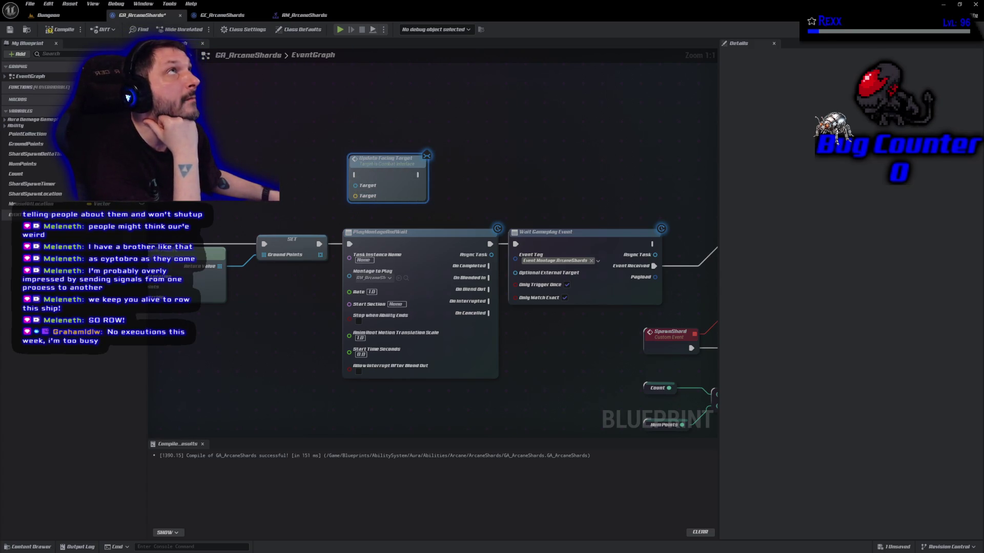
{"action": "mouse_move", "coordinate": [249, 173]}
{"action": "left_mouse_down"}
{"action": "mouse_move", "coordinate": [424, 104]}
{"action": "mouse_move", "coordinate": [335, 125]}
{"action": "left_mouse_up"}
Add Get Avatar Actor From Actor Info and a Mouse Hit Location getter beside Update Facing Target.
{"action": "right_click", "coordinate": [333, 134]}
{"action": "type", "text": "get avatar a"}
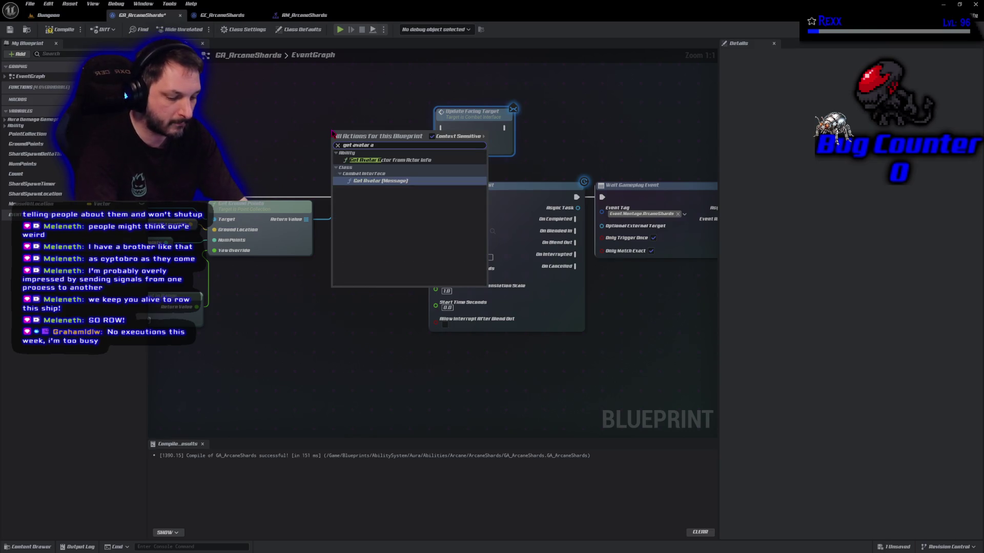
{"action": "type", "text": "ctor"}
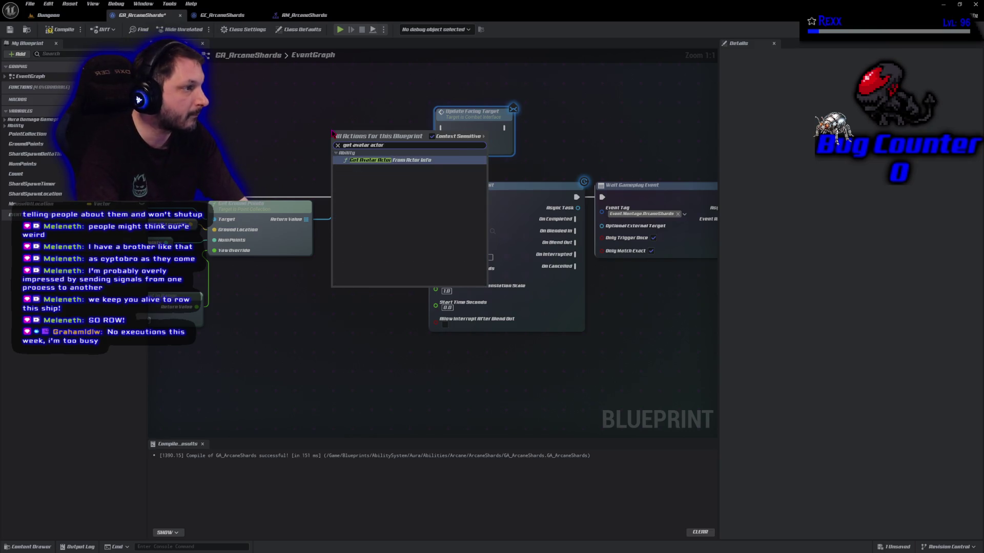
{"action": "key", "text": "Return"}
{"action": "mouse_move", "coordinate": [362, 135]}
{"action": "left_mouse_down"}
{"action": "mouse_move", "coordinate": [314, 133]}
{"action": "mouse_move", "coordinate": [561, 174]}
{"action": "mouse_move", "coordinate": [444, 143]}
{"action": "left_mouse_up"}
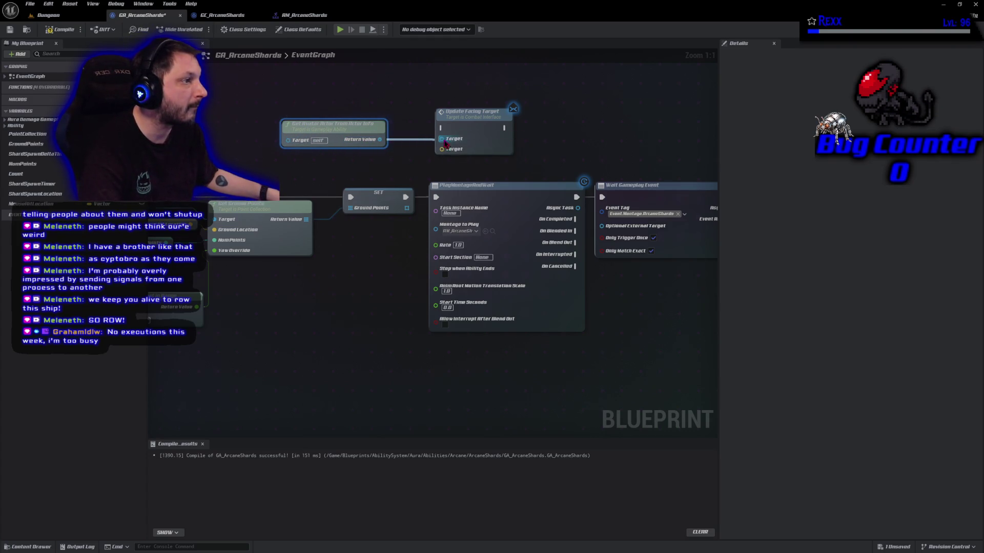
{"action": "left_click_drag", "start_coordinate": [345, 126], "coordinate": [295, 120]}
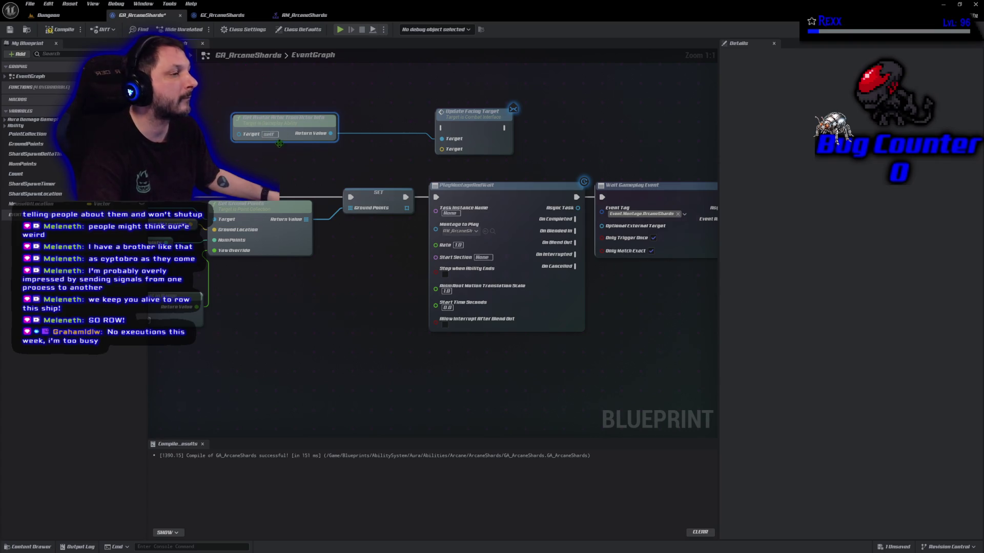
{"action": "mouse_move", "coordinate": [31, 203]}
{"action": "left_mouse_down"}
{"action": "mouse_move", "coordinate": [323, 158]}
{"action": "mouse_move", "coordinate": [410, 172]}
{"action": "mouse_move", "coordinate": [448, 154]}
{"action": "mouse_move", "coordinate": [442, 149]}
{"action": "left_mouse_up"}
{"action": "mouse_move", "coordinate": [321, 168]}
{"action": "left_mouse_down"}
{"action": "mouse_move", "coordinate": [272, 156]}
{"action": "mouse_move", "coordinate": [356, 133]}
{"action": "left_mouse_up"}
{"action": "left_click", "coordinate": [288, 127], "text": "shift"}
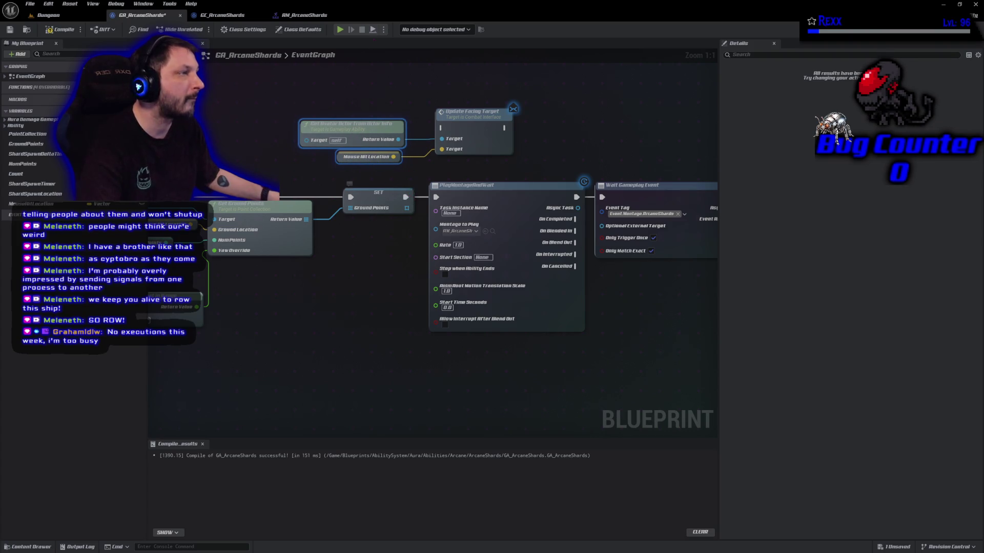
Chain SET into Update Facing Target, then into PlayMontageAndWait, and compile and save.
{"action": "mouse_move", "coordinate": [406, 197]}
{"action": "left_mouse_down"}
{"action": "mouse_move", "coordinate": [427, 202]}
{"action": "mouse_move", "coordinate": [442, 128]}
{"action": "left_mouse_up"}
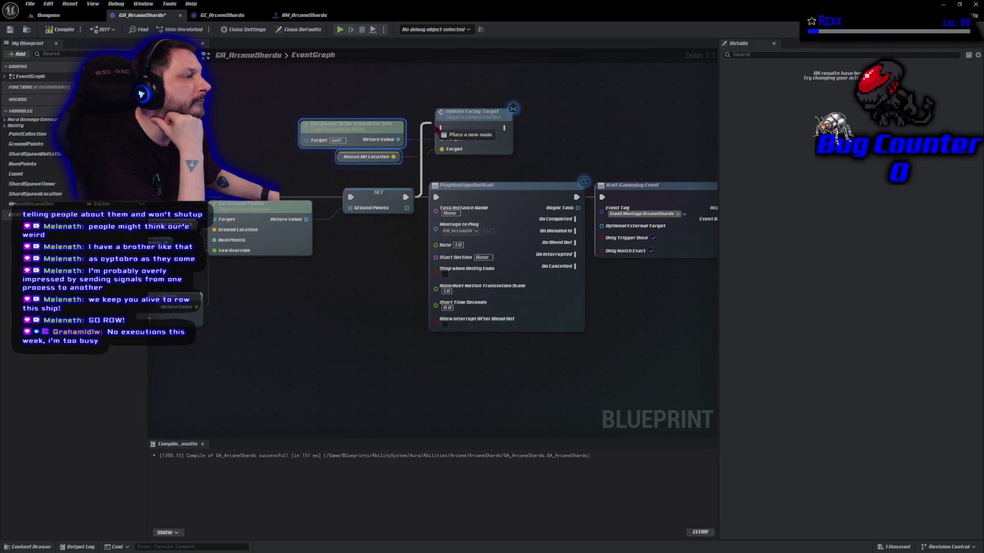
{"action": "left_click_drag", "start_coordinate": [505, 128], "coordinate": [435, 197]}
{"action": "left_click", "coordinate": [61, 29]}
{"action": "left_click", "coordinate": [9, 29]}
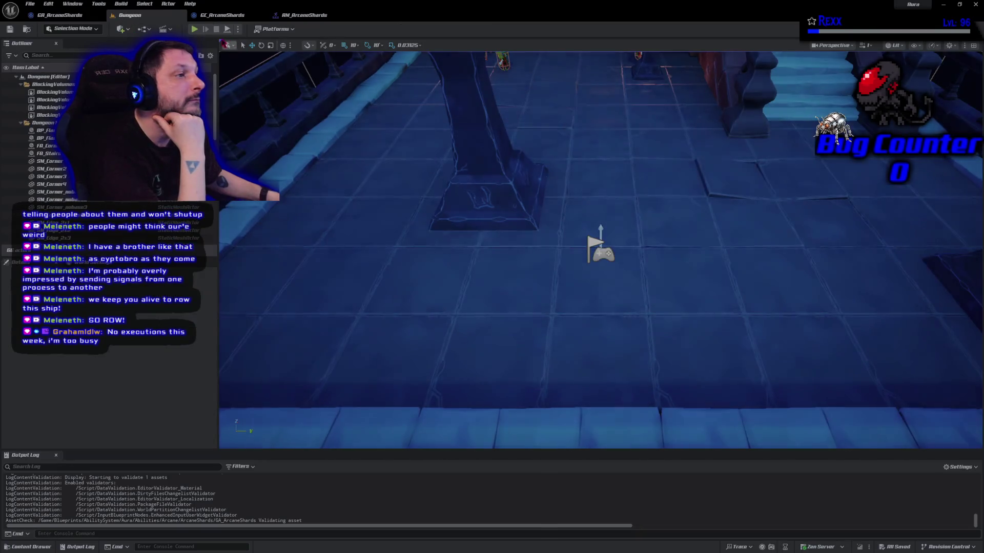
{"action": "left_click", "coordinate": [49, 15]}
Play-test the level, casting Arcane Shards twice with key 1, then stop with Escape.
{"action": "left_click", "coordinate": [198, 29]}
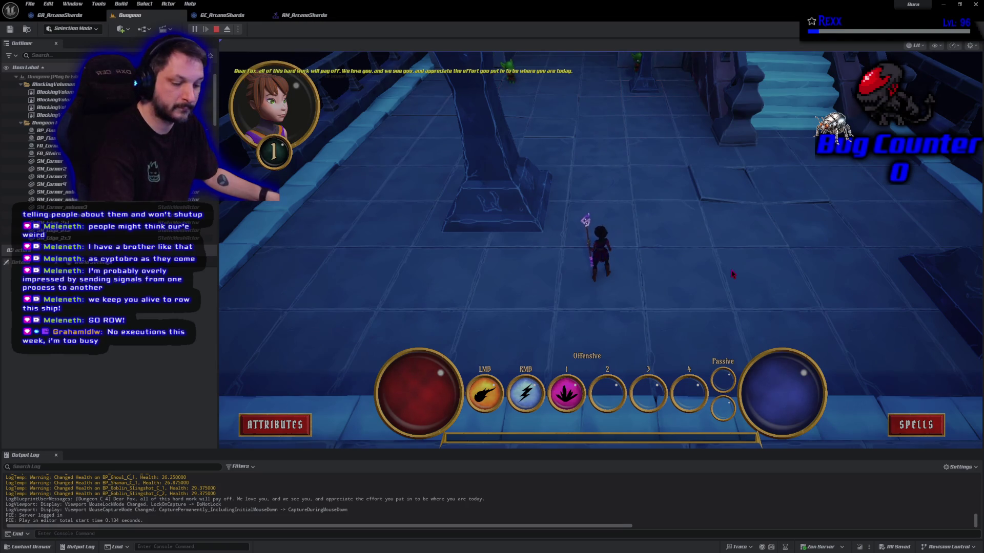
{"action": "key", "text": "1"}
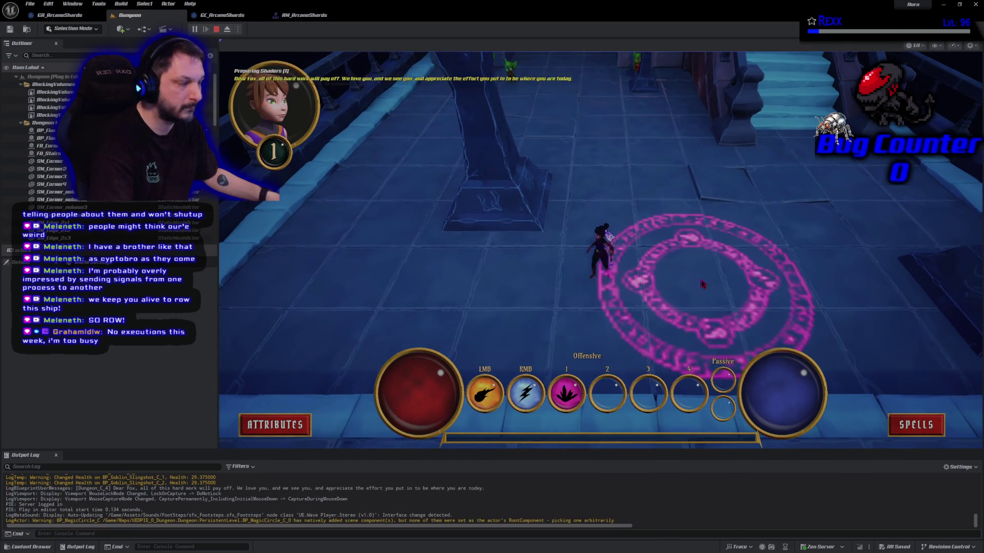
{"action": "left_click", "coordinate": [617, 153]}
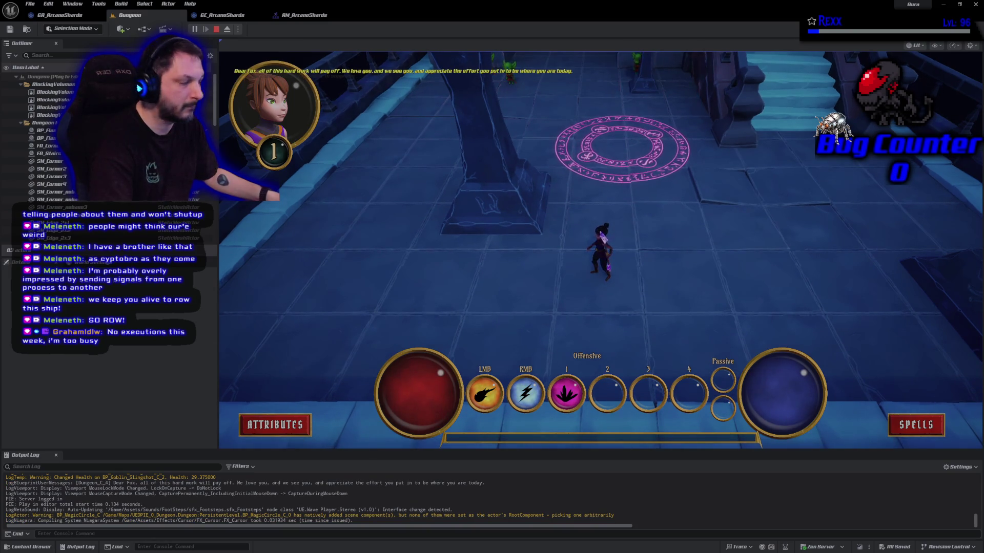
{"action": "left_click", "coordinate": [621, 148]}
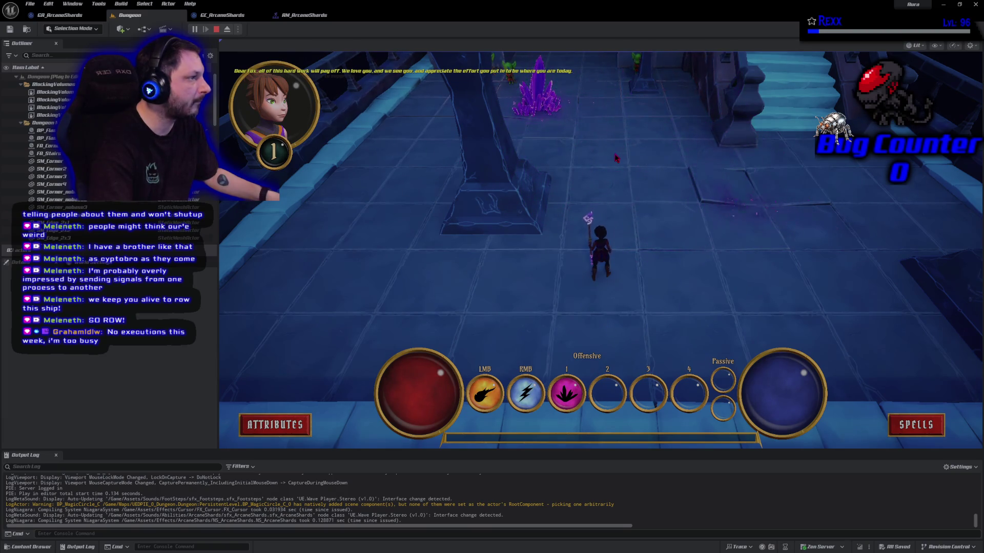
{"action": "key", "text": "1"}
{"action": "left_click", "coordinate": [441, 354]}
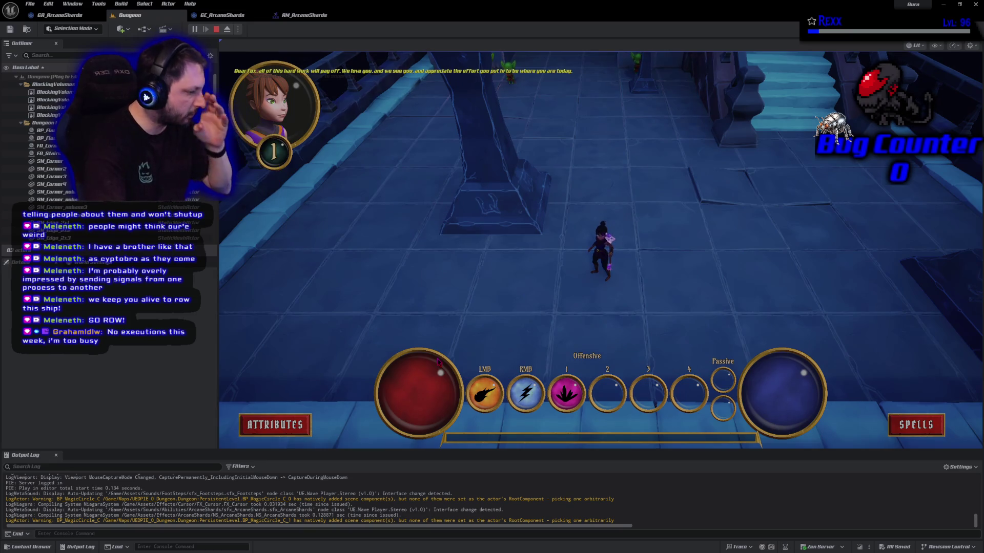
{"action": "key", "text": "Escape"}
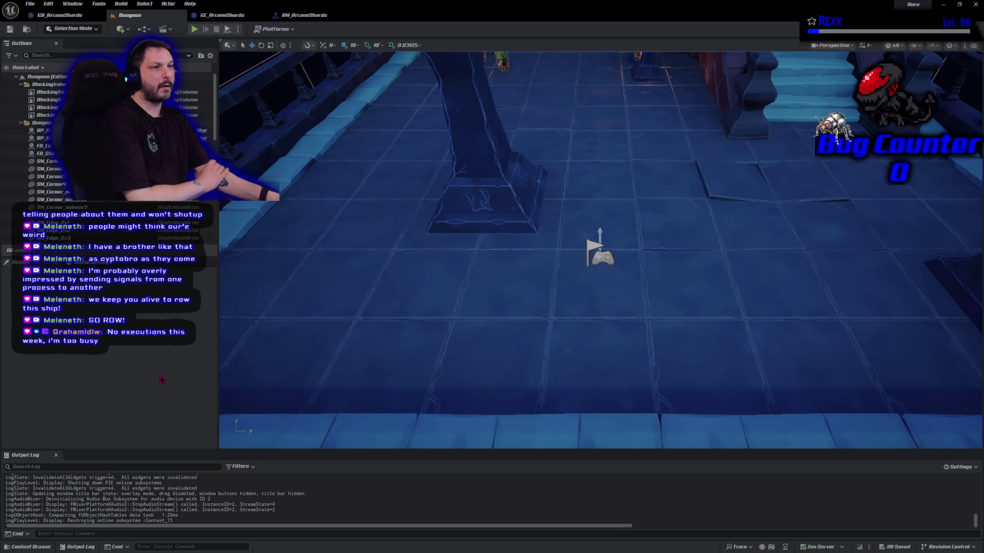
Shorten the Motion Warping notify window in AM_ArcaneShards, save, and return to GA_ArcaneShards.
{"action": "left_click", "coordinate": [297, 16]}
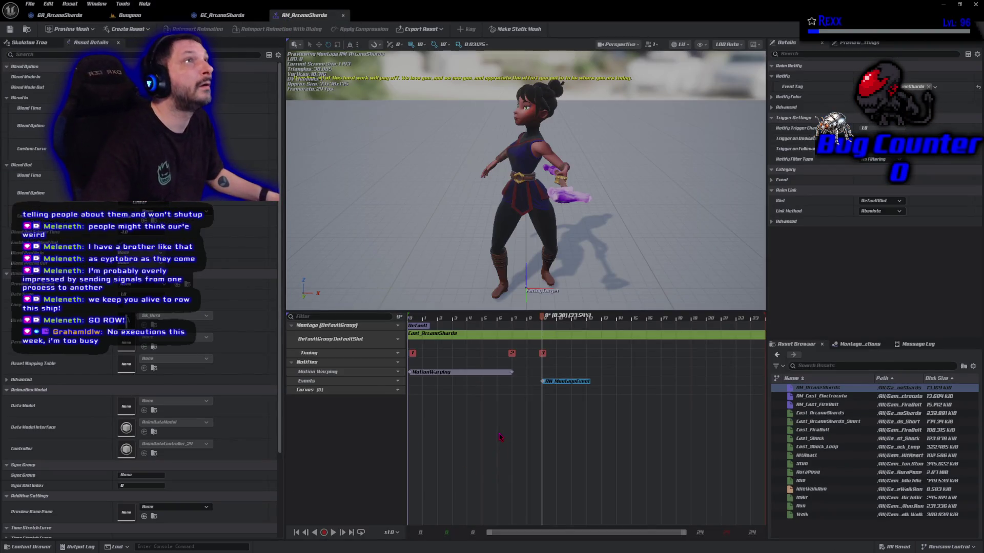
{"action": "left_click_drag", "start_coordinate": [512, 372], "coordinate": [467, 372]}
{"action": "left_click", "coordinate": [10, 28]}
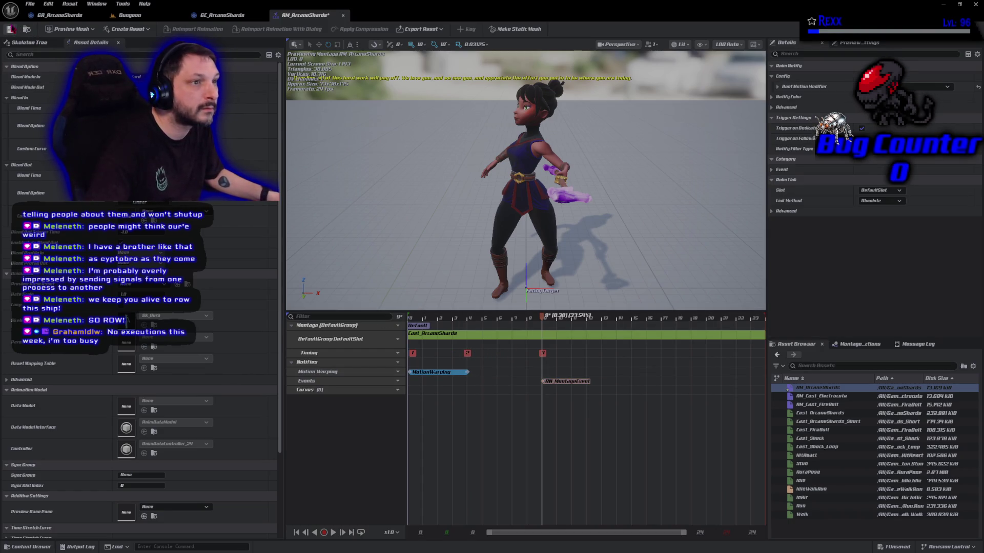
{"action": "left_click", "coordinate": [38, 15]}
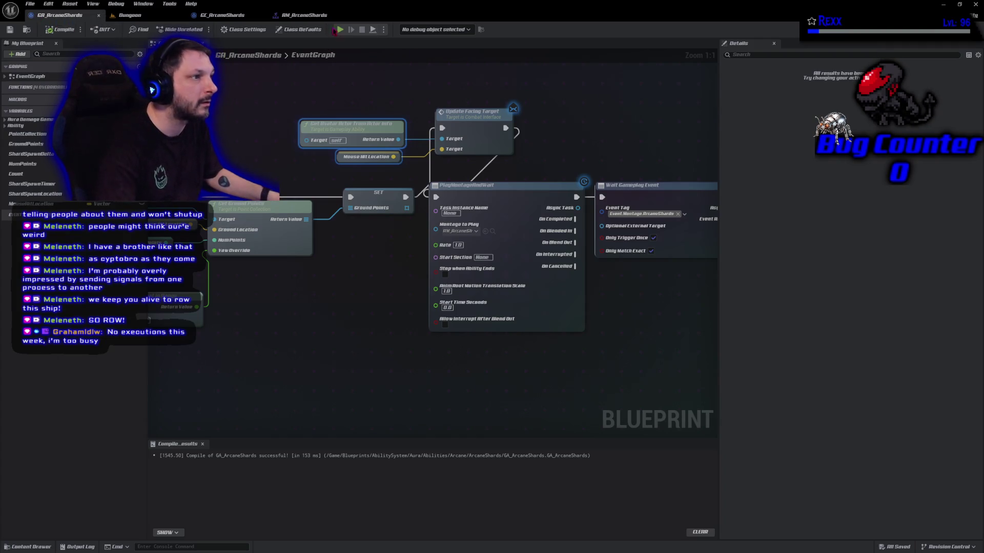
{"action": "key", "text": "alt+p"}
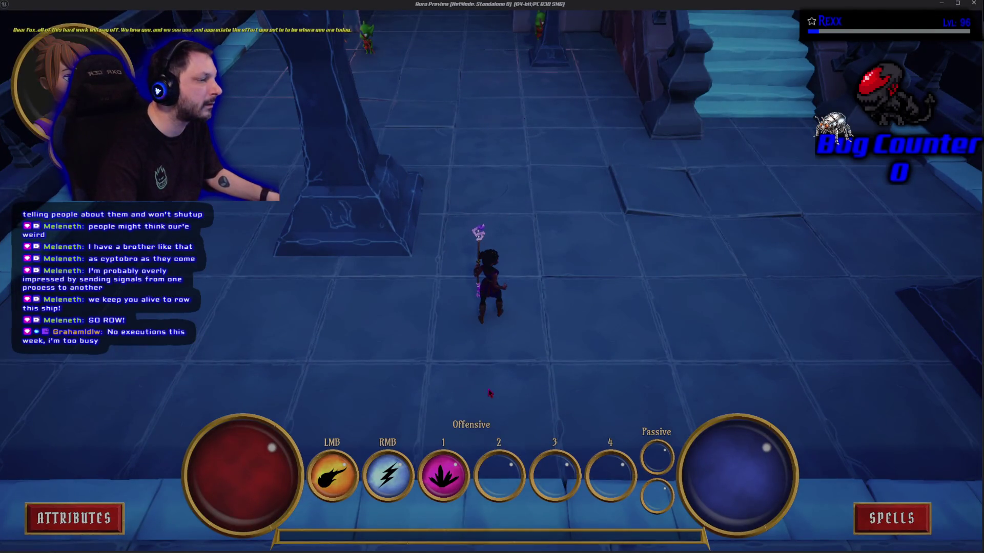
{"action": "left_click", "coordinate": [491, 393]}
{"action": "key", "text": "1"}
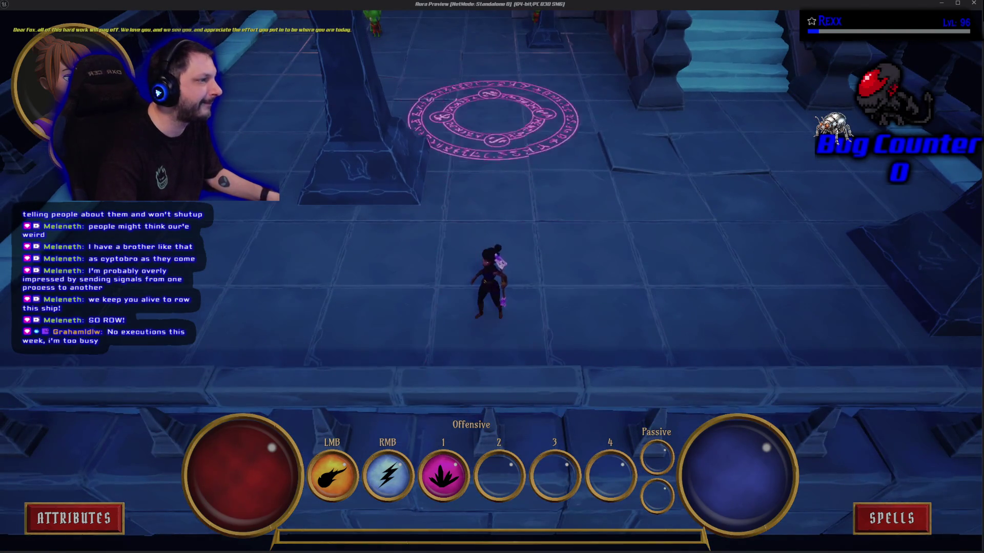
{"action": "left_click", "coordinate": [518, 134]}
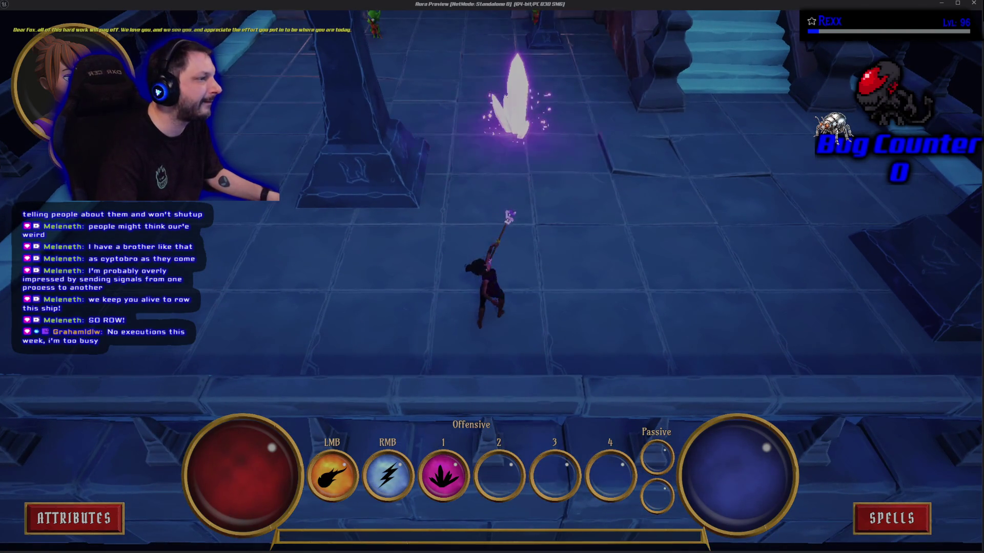
{"action": "left_click", "coordinate": [472, 333]}
{"action": "key", "text": "1"}
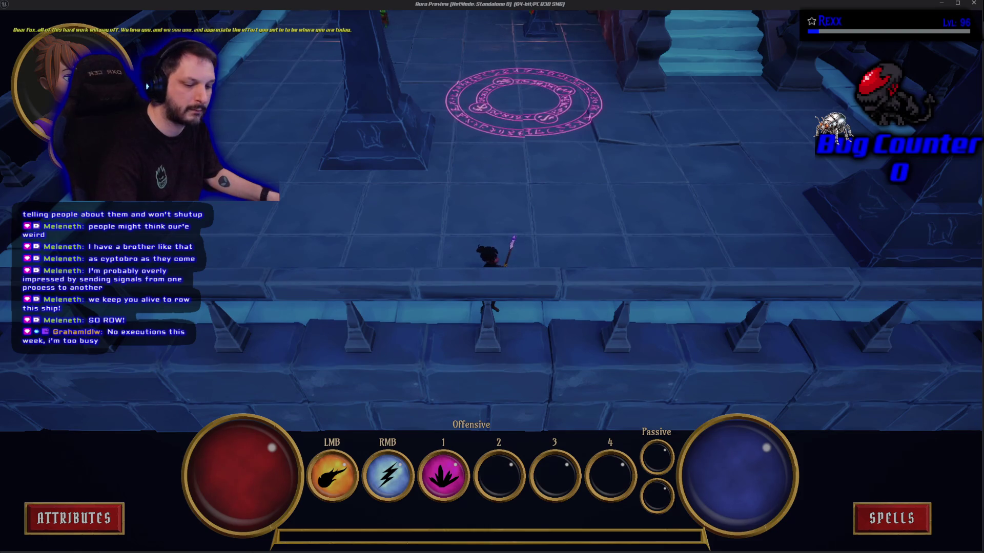
{"action": "left_click", "coordinate": [523, 98]}
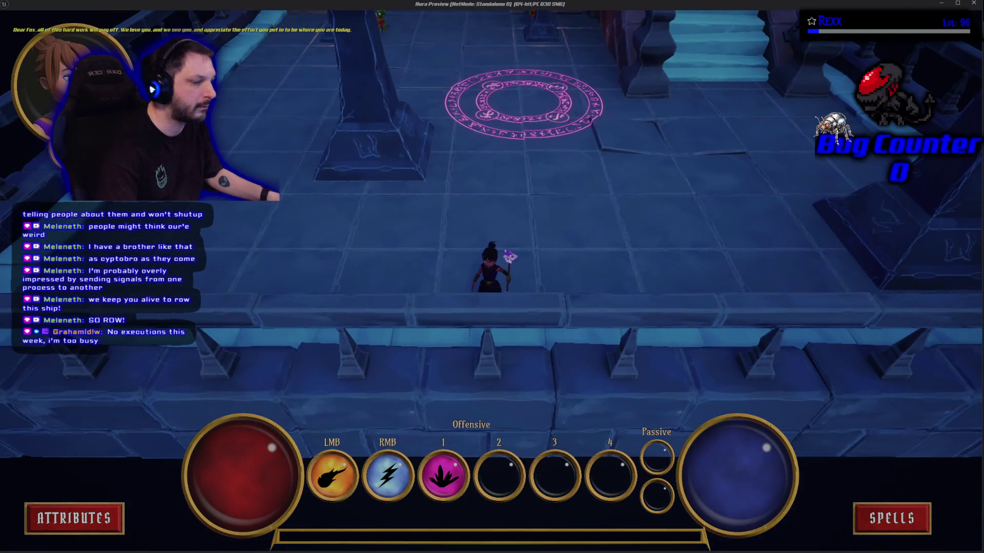
{"action": "left_click", "coordinate": [523, 103]}
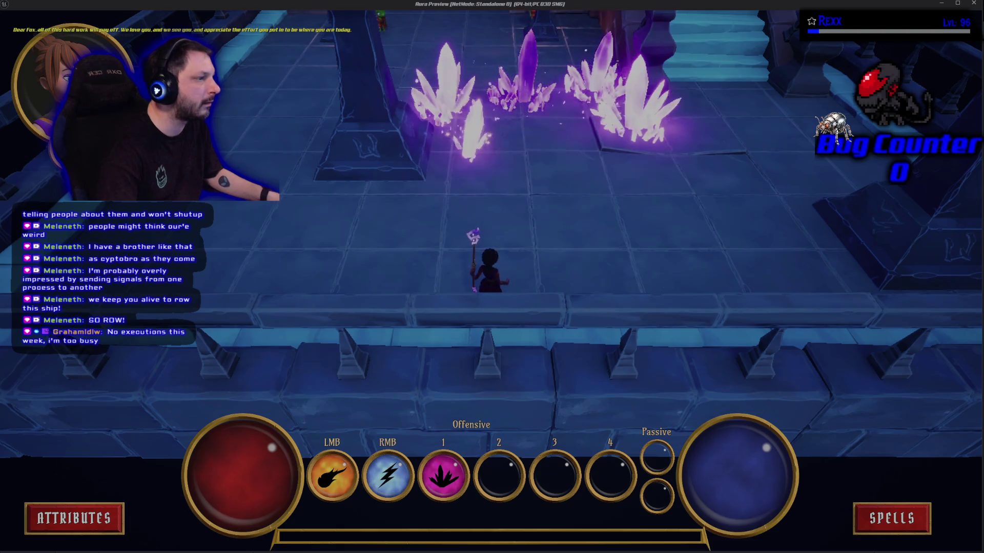
{"action": "key", "text": "Escape"}
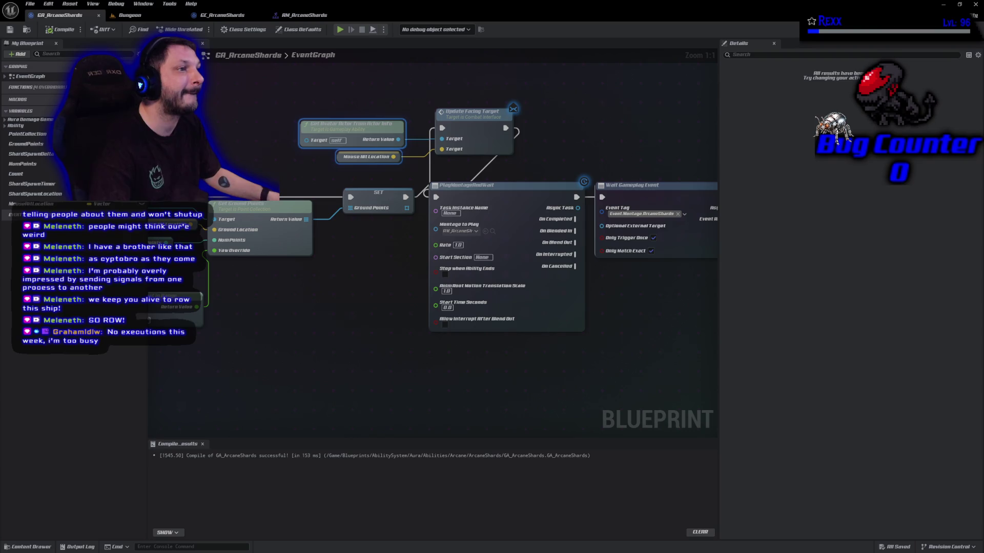
In AM_ArcaneShards, preview the cast pose and drag AN_MontageEvent from frame 9 to 10.
{"action": "left_click", "coordinate": [304, 15]}
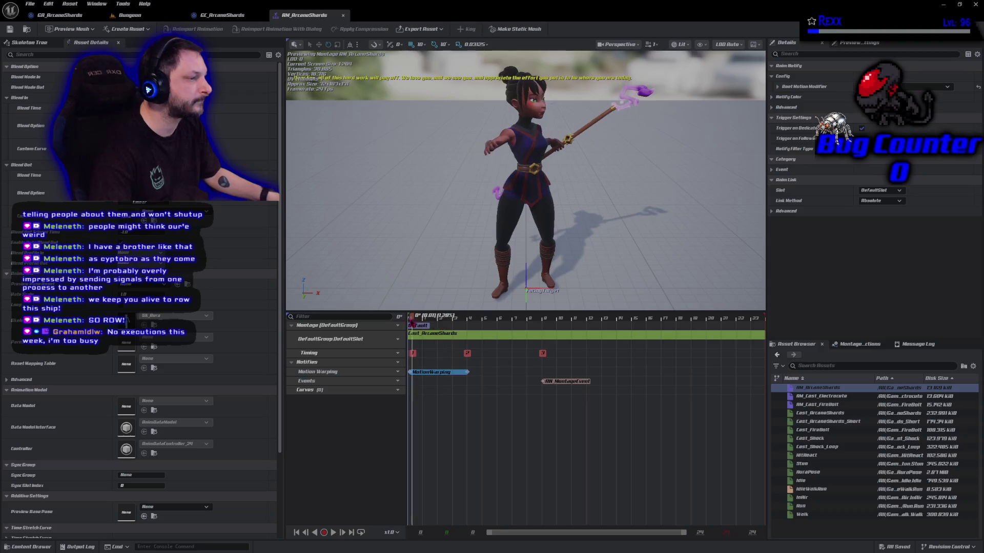
{"action": "left_click_drag", "start_coordinate": [448, 319], "coordinate": [557, 334]}
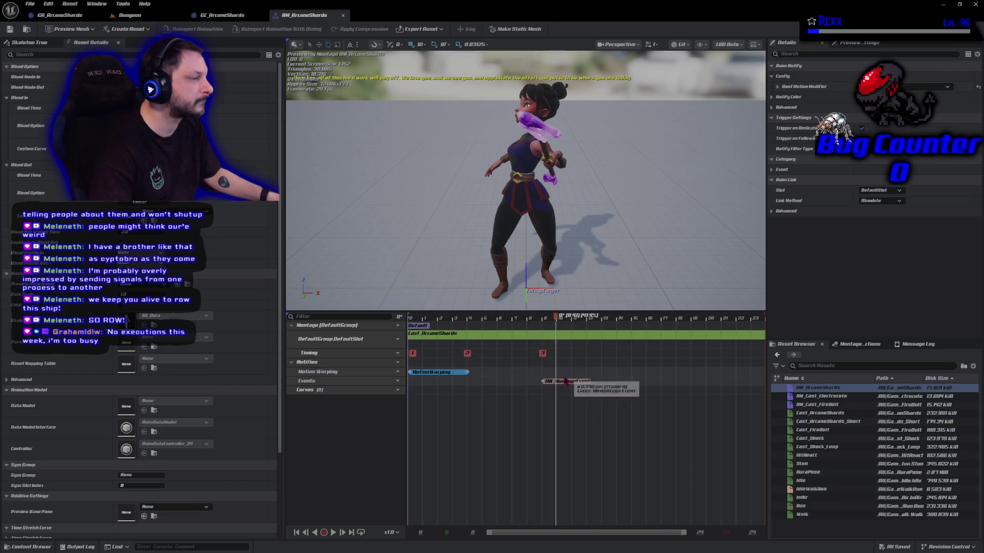
{"action": "left_click_drag", "start_coordinate": [567, 385], "coordinate": [584, 383]}
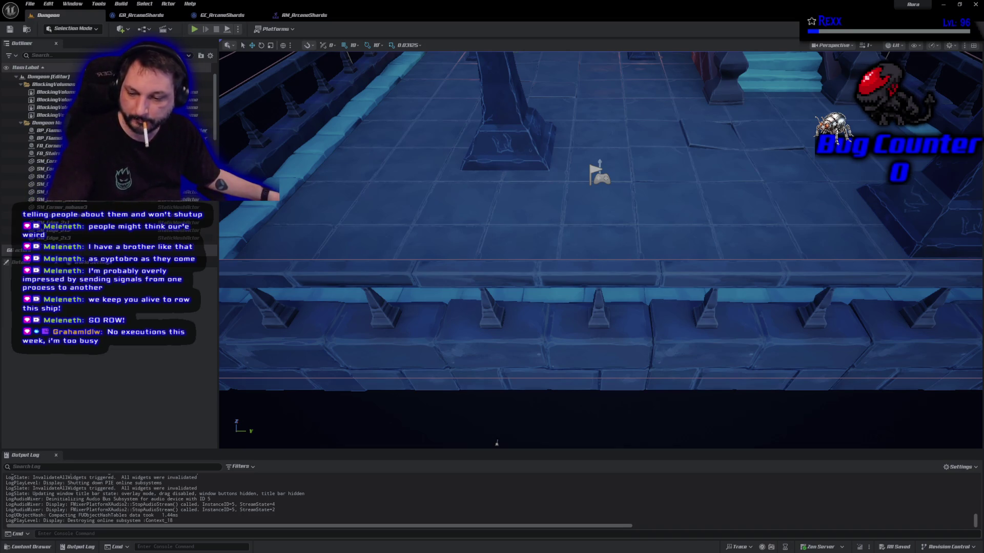
Switch to the Git client to see the Aura repository's three pending changes.
{"action": "key", "text": "alt+Tab"}
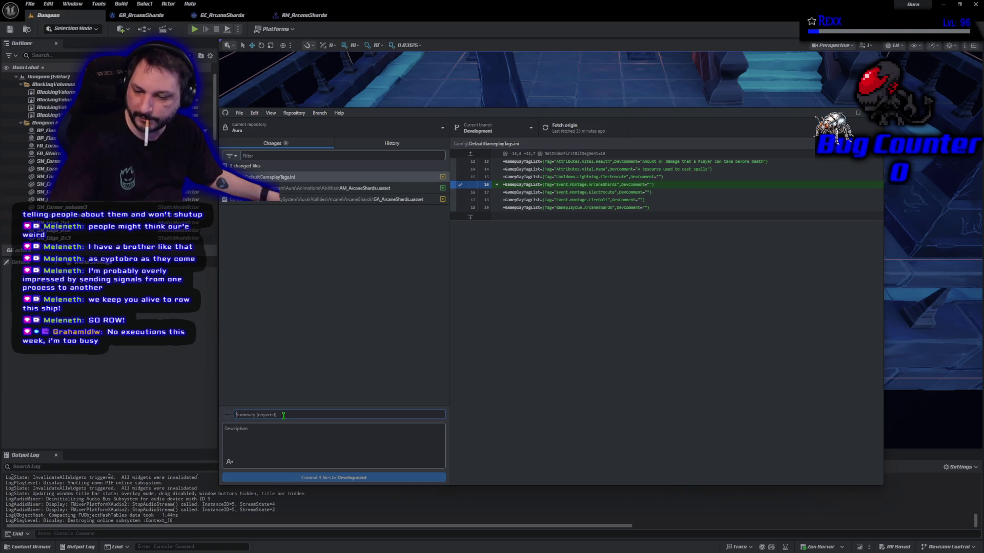
Commit the three files as 'Arcane Shards Montage', push to origin, and open that commit in History.
{"action": "type", "text": "Arcane Shards Montage"}
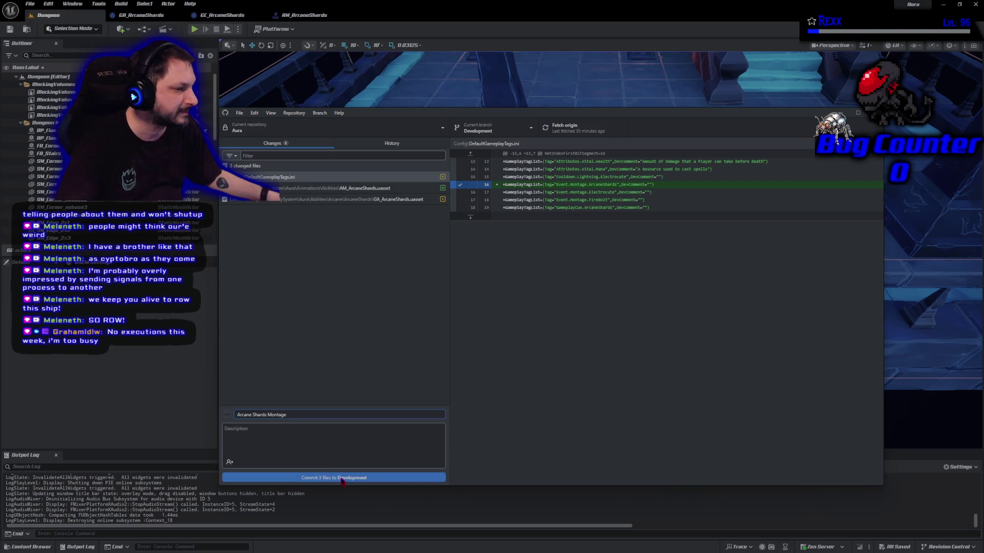
{"action": "left_click", "coordinate": [342, 478]}
{"action": "left_click", "coordinate": [760, 217]}
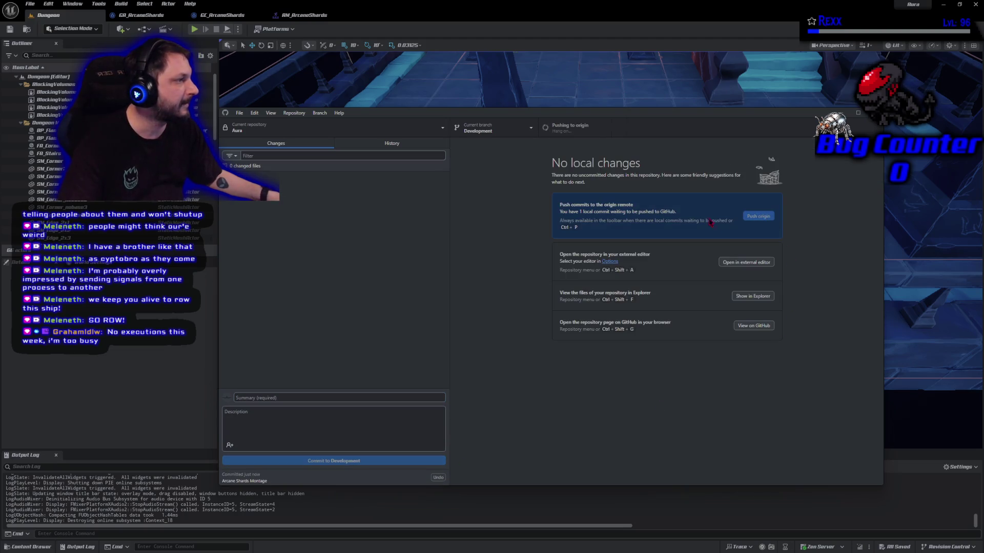
{"action": "left_click", "coordinate": [403, 145]}
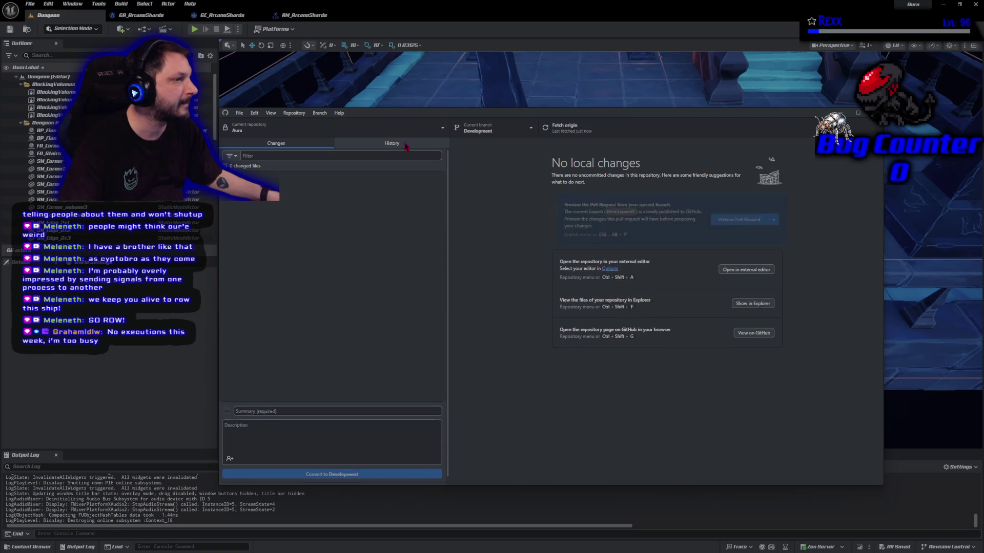
{"action": "left_click", "coordinate": [378, 177]}
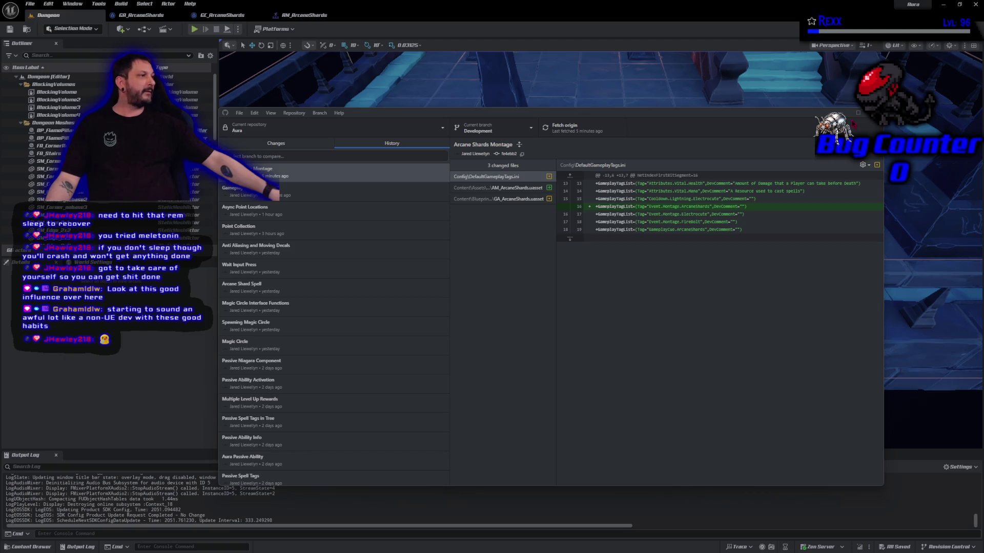
Dismiss GitHub Desktop to return to Unreal Engine's Dungeon level viewport.
{"action": "left_click", "coordinate": [438, 105]}
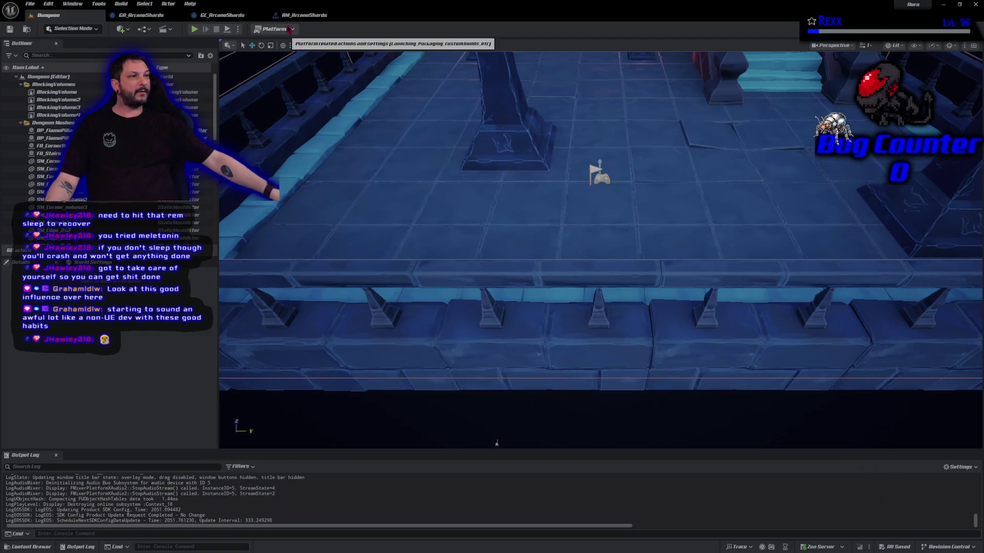
In the Content Drawer, navigate to GameplayCueNotifies and open GC_ArcaneShards.
{"action": "left_click", "coordinate": [45, 549]}
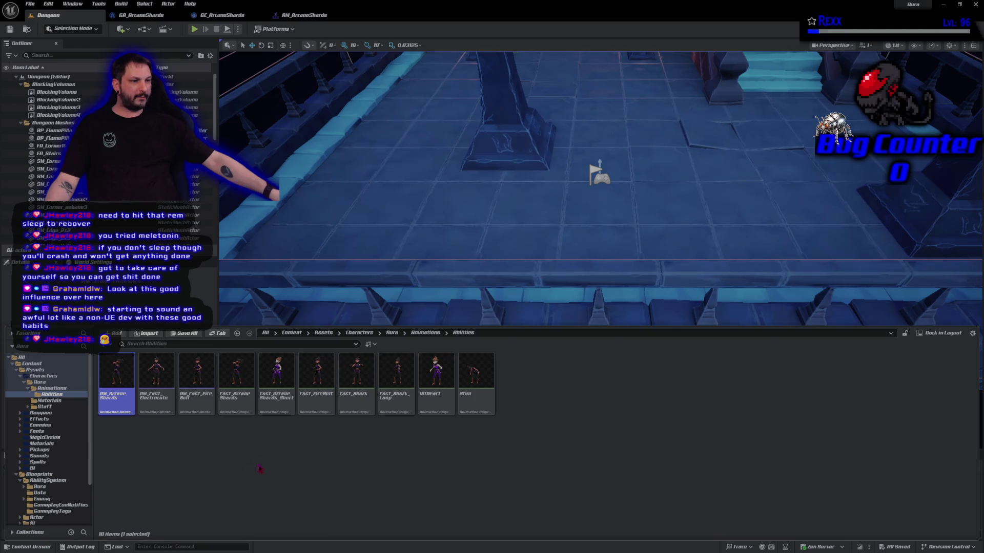
{"action": "key", "text": "BackSpace"}
{"action": "key", "text": "BackSpace"}
{"action": "key", "text": "BackSpace"}
{"action": "key", "text": "alt+Left"}
{"action": "key", "text": "alt+Left"}
{"action": "key", "text": "alt+Left"}
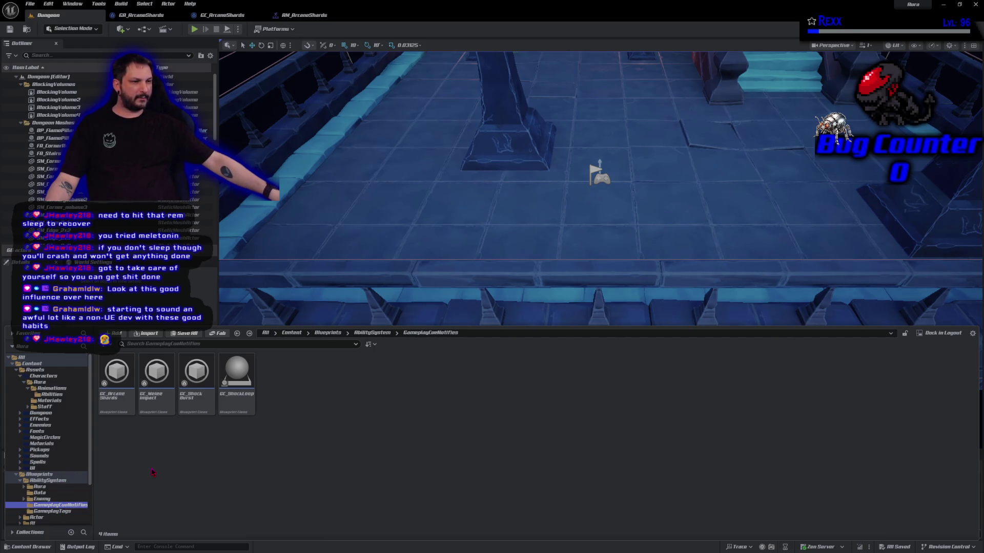
{"action": "double_click", "coordinate": [120, 413]}
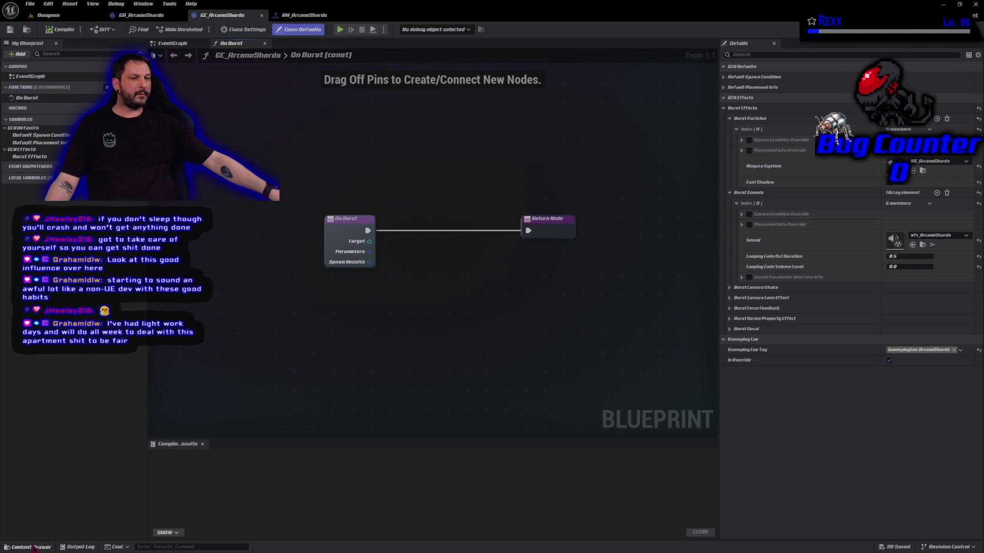
Browse the Content Drawer to Aura/Abilities/Arcane/ArcaneShards and open the BP_PointCollection blueprint.
{"action": "left_click", "coordinate": [29, 547]}
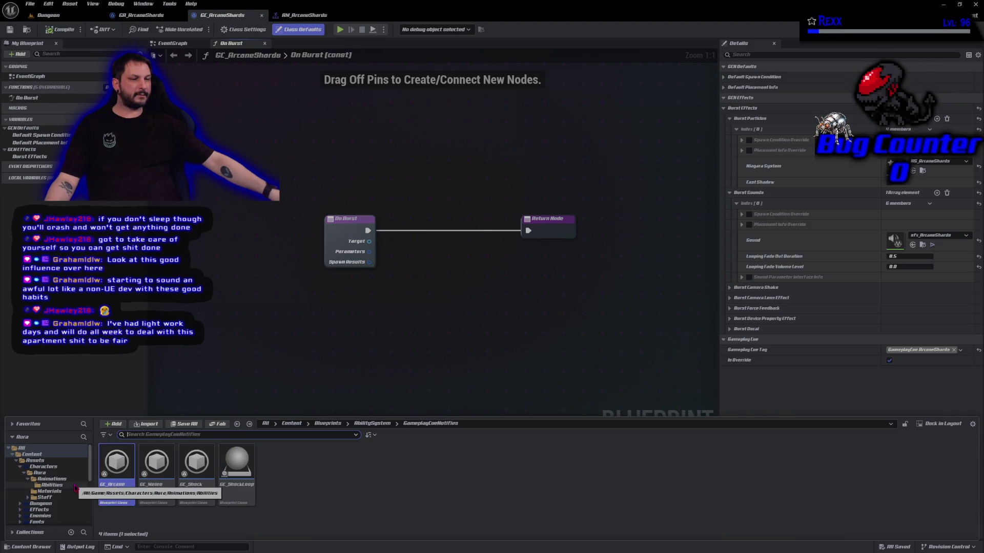
{"action": "scroll", "coordinate": [75, 487], "scroll_direction": "down", "scroll_amount": 5}
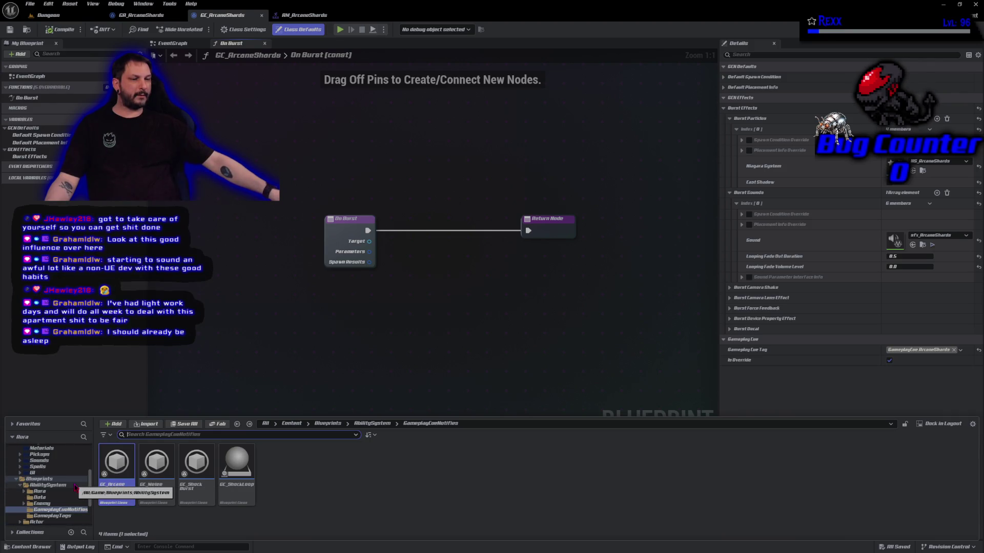
{"action": "scroll", "coordinate": [75, 487], "scroll_direction": "down", "scroll_amount": 2}
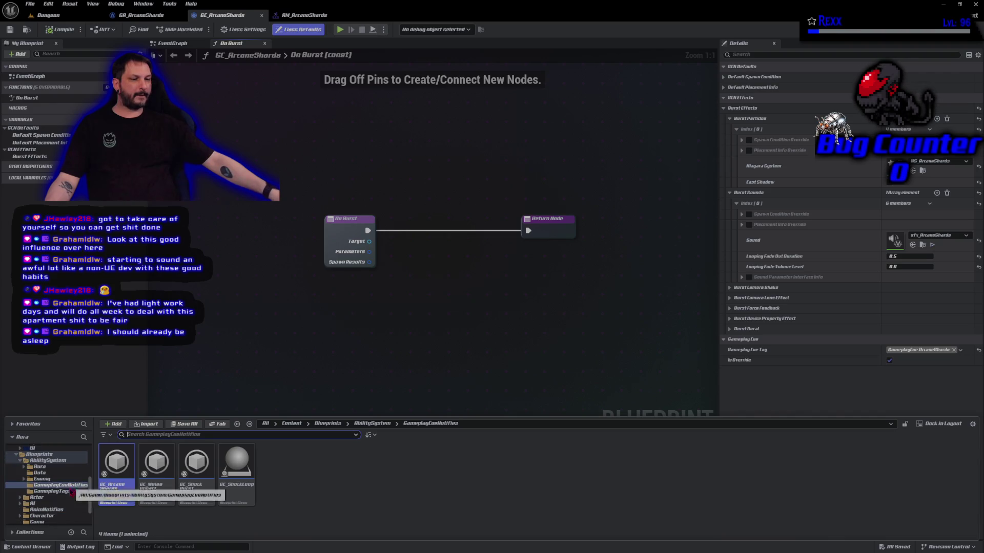
{"action": "left_click", "coordinate": [45, 498]}
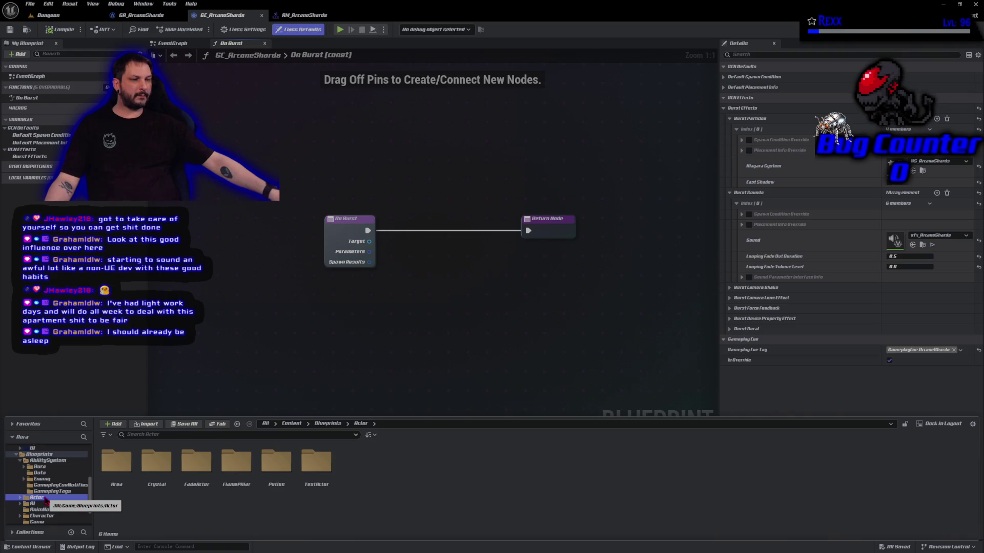
{"action": "scroll", "coordinate": [45, 499], "scroll_direction": "up", "scroll_amount": 1}
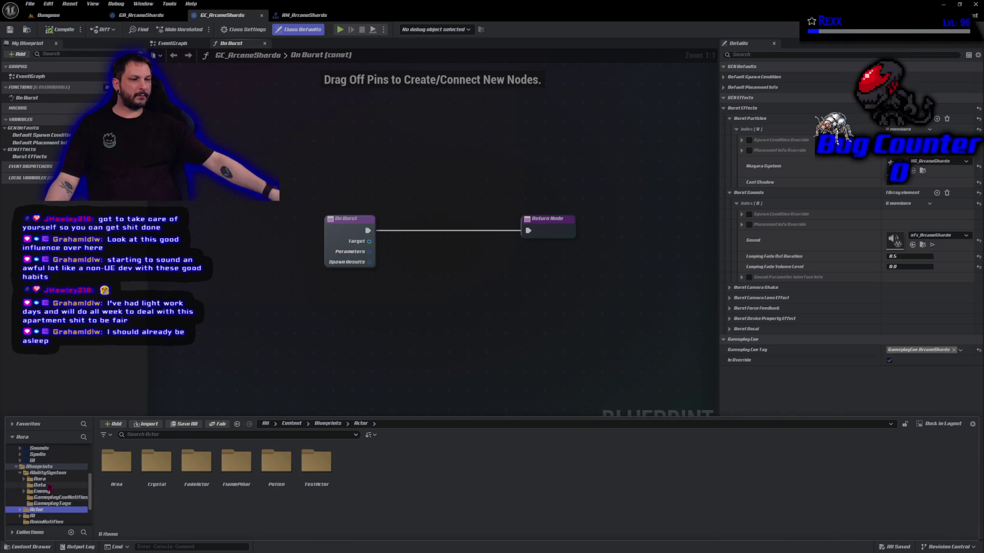
{"action": "left_click", "coordinate": [51, 481]}
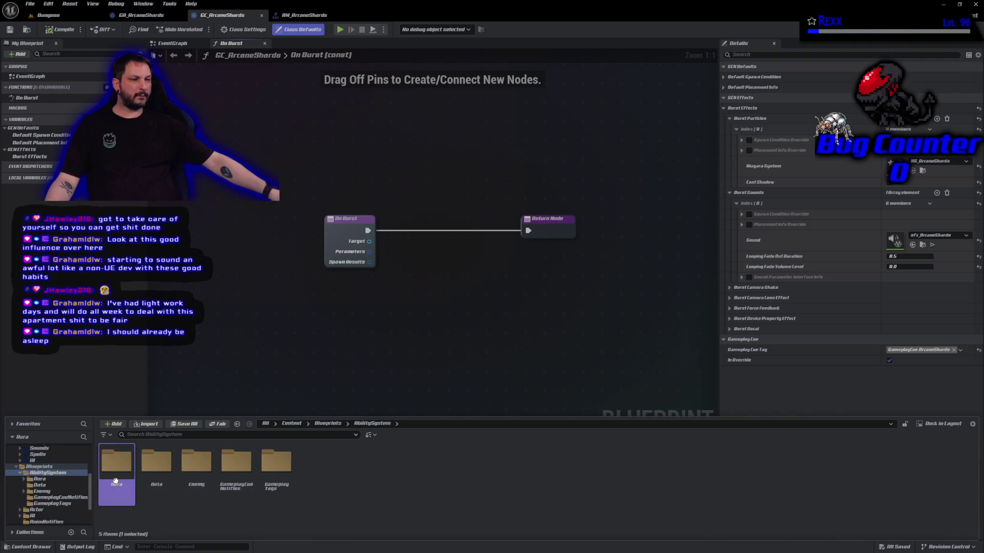
{"action": "left_click", "coordinate": [115, 480]}
{"action": "double_click", "coordinate": [115, 480]}
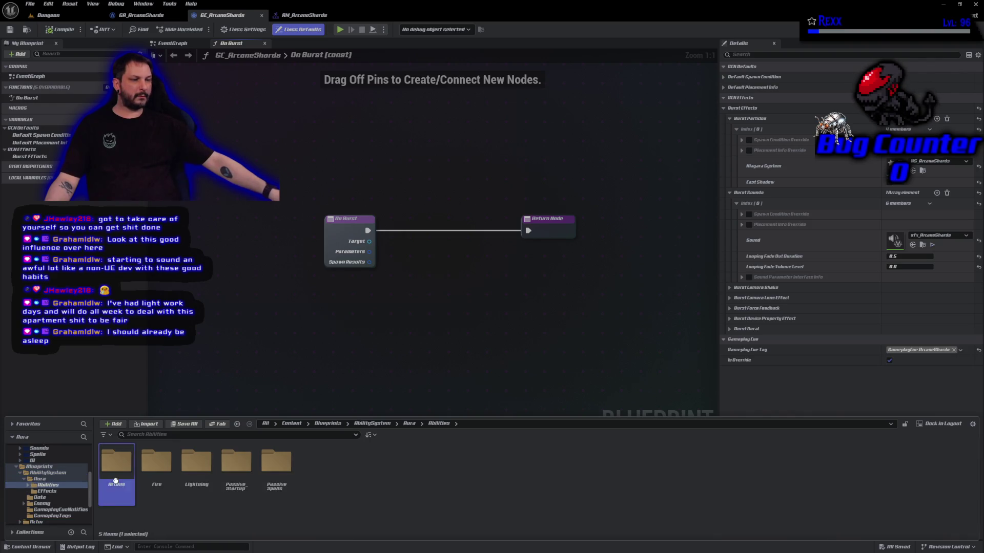
{"action": "double_click", "coordinate": [116, 484]}
{"action": "double_click", "coordinate": [115, 484]}
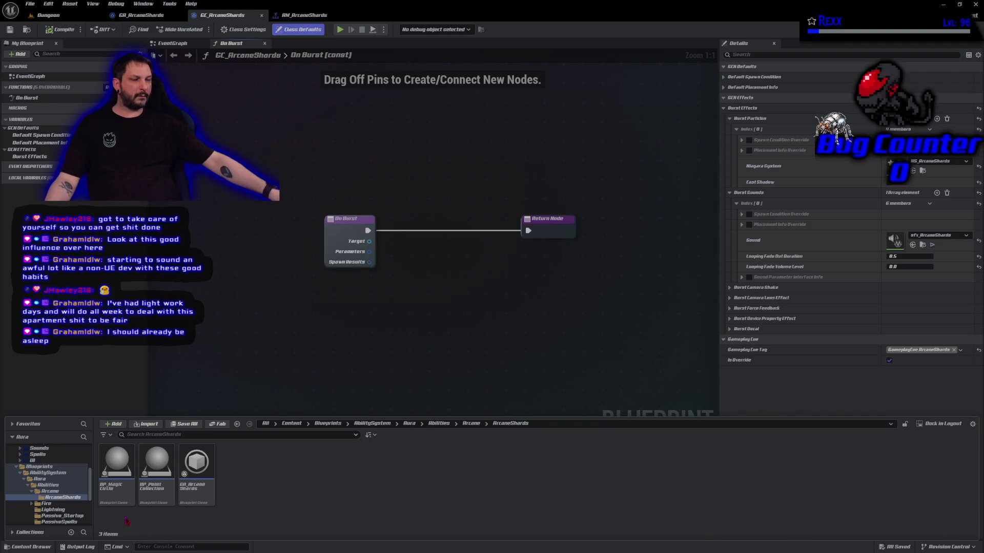
{"action": "double_click", "coordinate": [157, 464]}
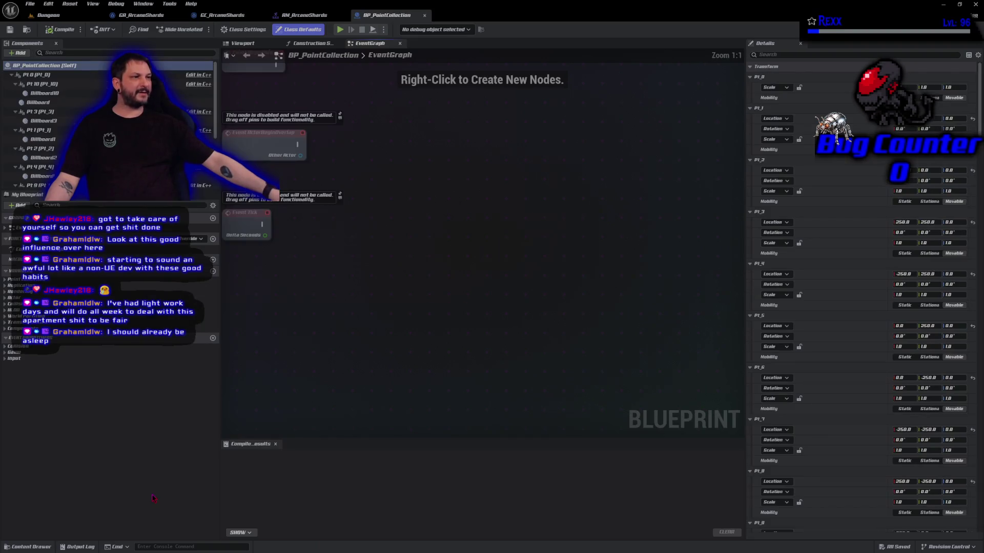
Zoom the BP_PointCollection viewport out and switch to Top view to see the diamond point grid.
{"action": "left_click", "coordinate": [242, 43]}
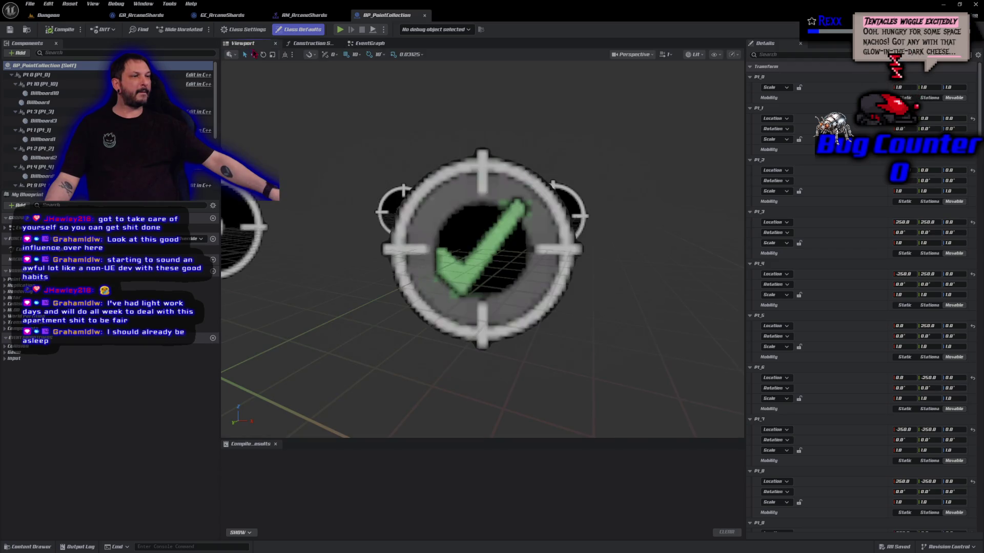
{"action": "scroll", "coordinate": [394, 154], "scroll_direction": "down", "scroll_amount": 5}
{"action": "mouse_move", "coordinate": [387, 161]}
{"action": "left_mouse_down"}
{"action": "mouse_move", "coordinate": [379, 143]}
{"action": "mouse_move", "coordinate": [435, 156]}
{"action": "left_mouse_up"}
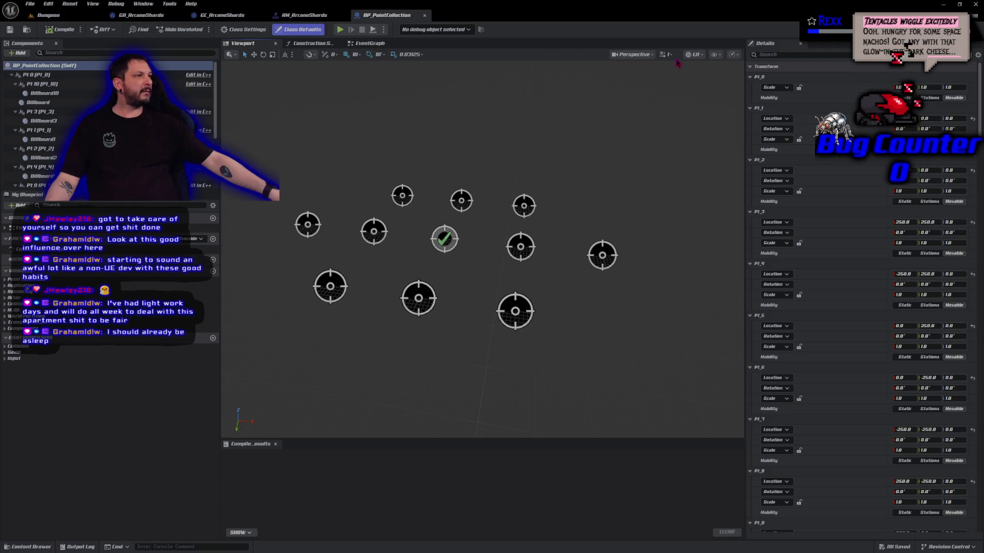
{"action": "left_click", "coordinate": [696, 54]}
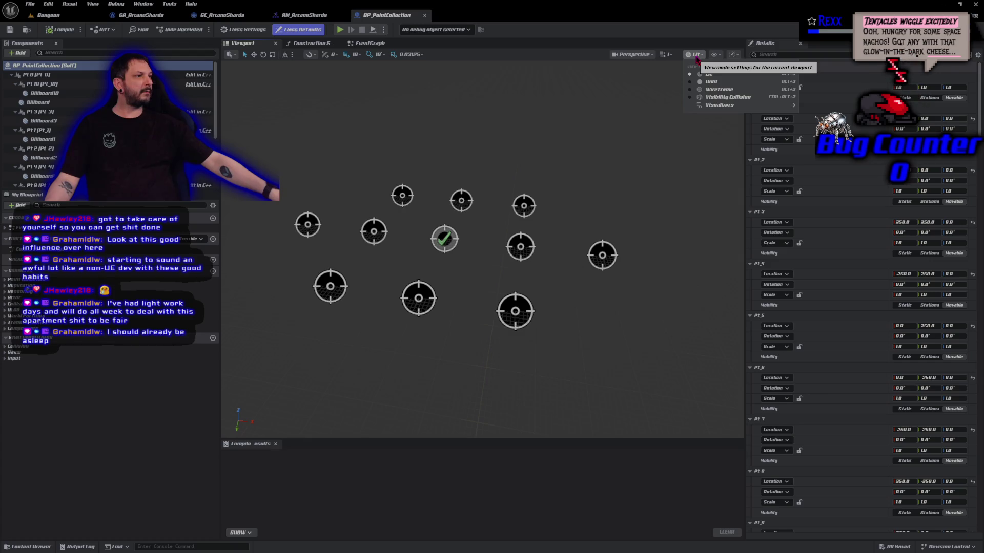
{"action": "left_click", "coordinate": [696, 55]}
{"action": "left_click", "coordinate": [634, 54]}
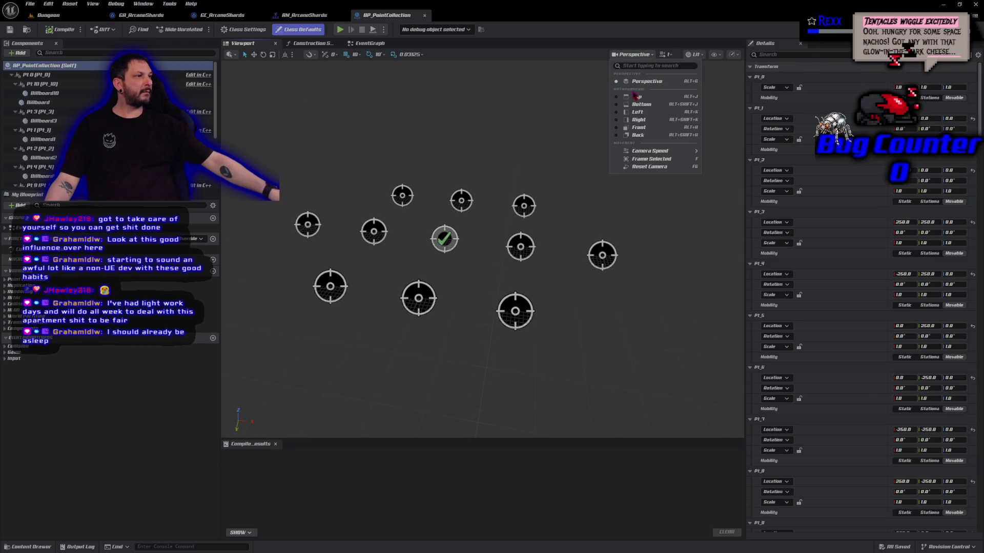
{"action": "left_click", "coordinate": [636, 96]}
{"action": "scroll", "coordinate": [614, 237], "scroll_direction": "down", "scroll_amount": 1}
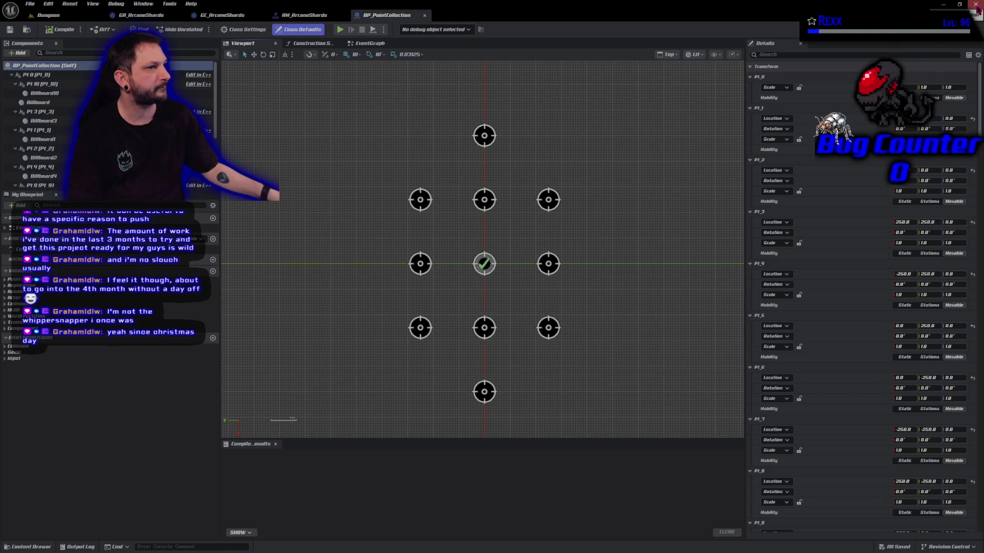
Exit Unreal Editor with the window's close button.
{"action": "left_click", "coordinate": [977, 6]}
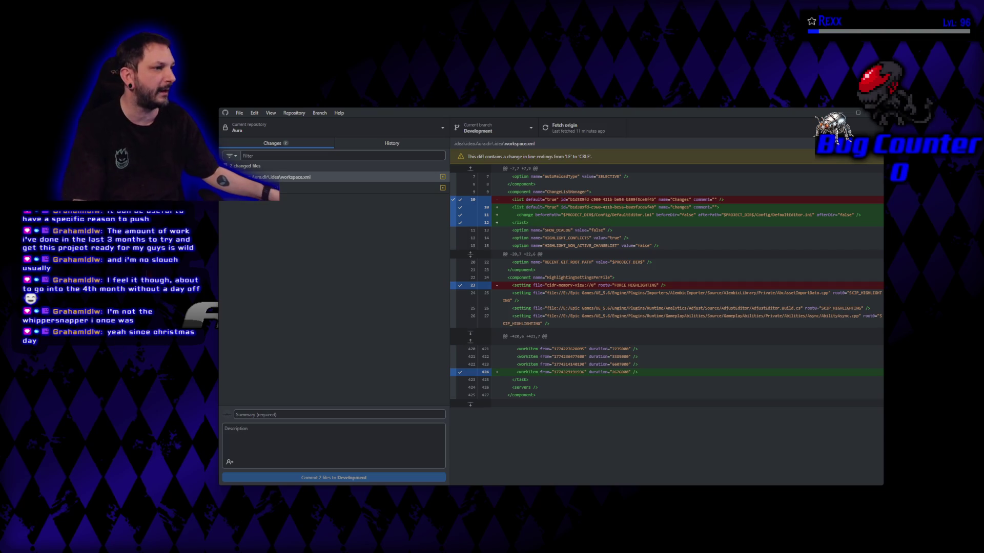
Switch GitHub Desktop to the ProjectCerberus repository and show its commit history.
{"action": "left_click", "coordinate": [306, 129]}
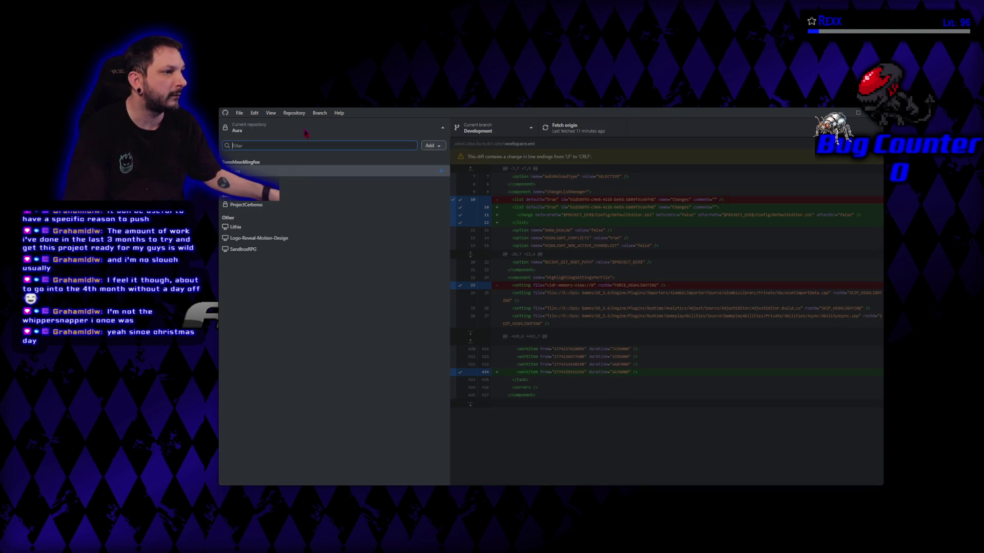
{"action": "left_click", "coordinate": [284, 205]}
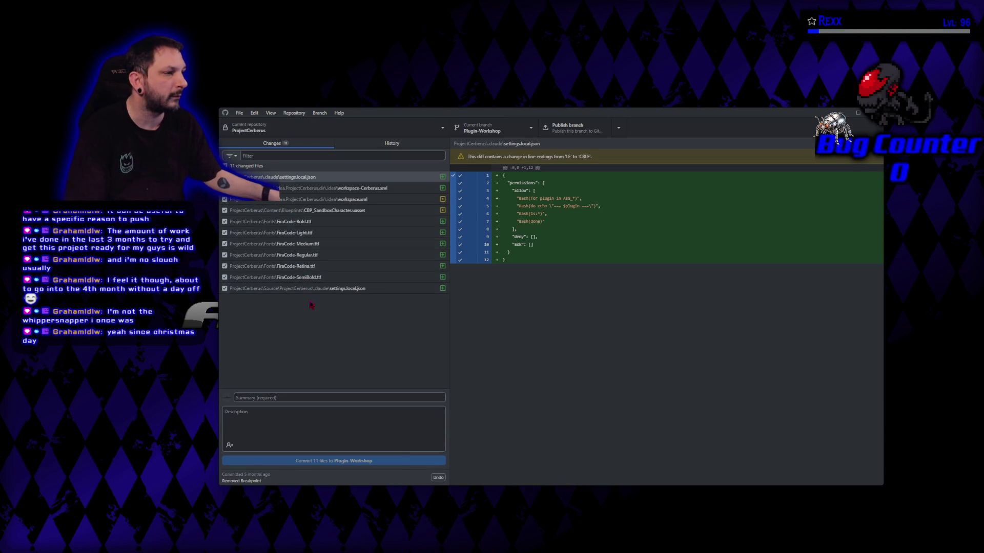
{"action": "left_click", "coordinate": [381, 146]}
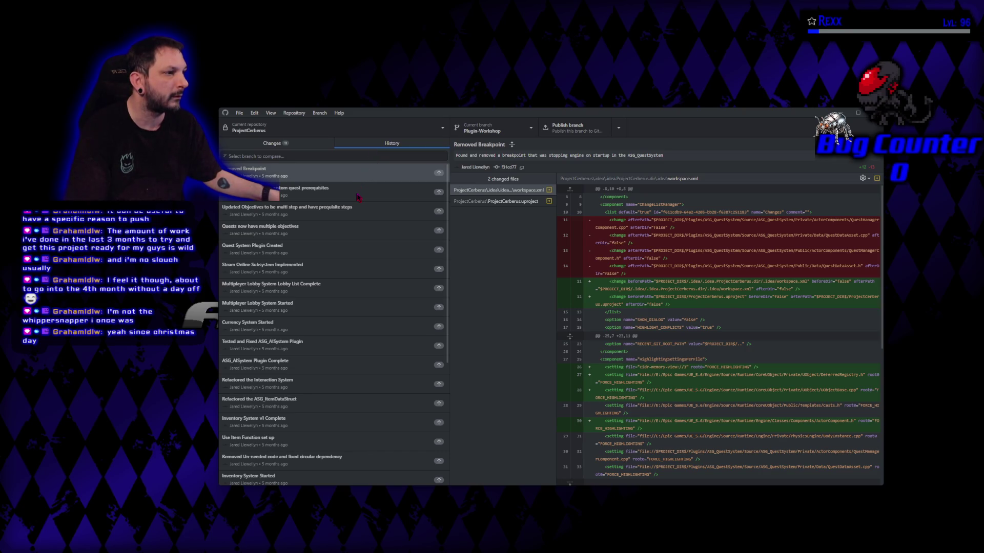
Open the 'Team System implemented as Plugin' commit's PC_Sandbox.uasset change and maximize the window.
{"action": "left_click", "coordinate": [333, 229]}
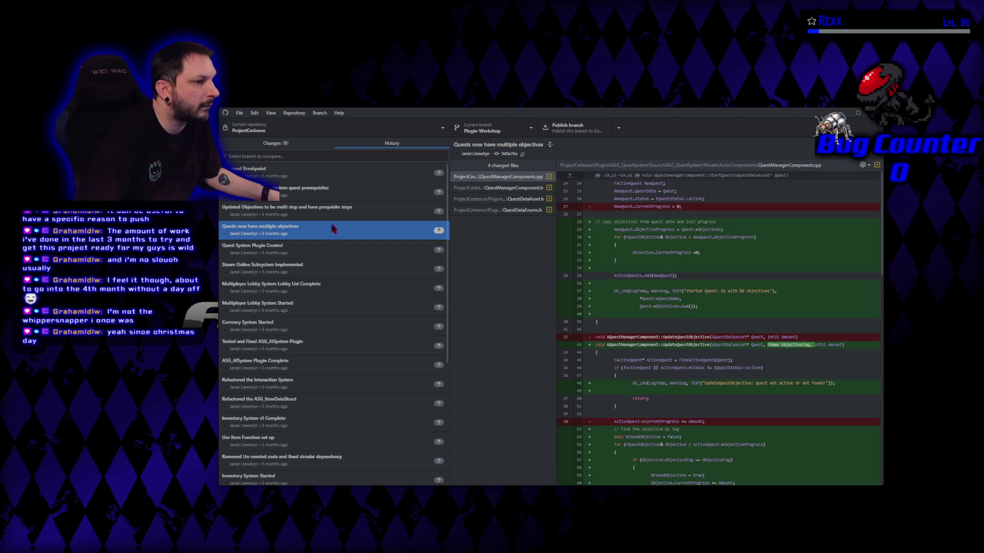
{"action": "scroll", "coordinate": [332, 231], "scroll_direction": "down", "scroll_amount": 5}
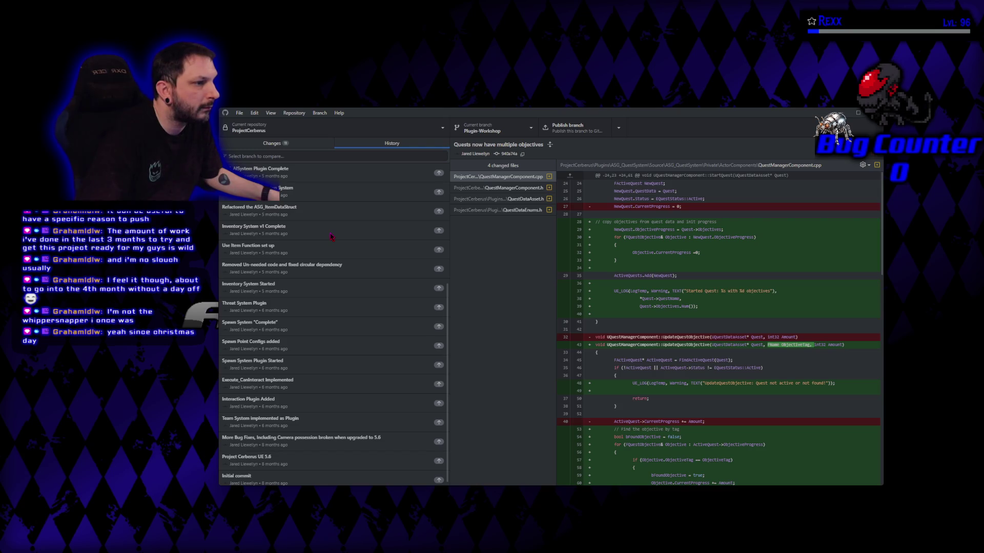
{"action": "scroll", "coordinate": [332, 236], "scroll_direction": "down", "scroll_amount": 1}
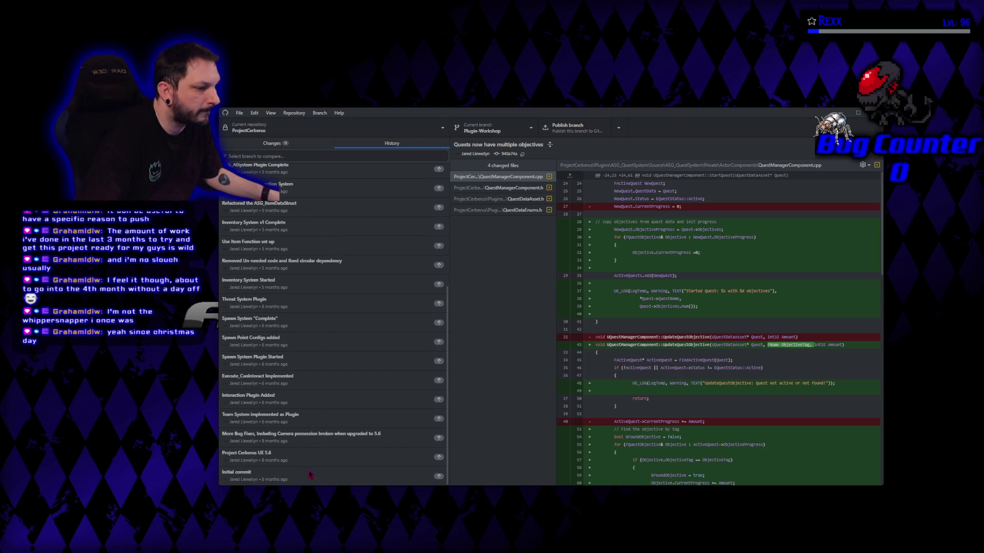
{"action": "left_click", "coordinate": [311, 444]}
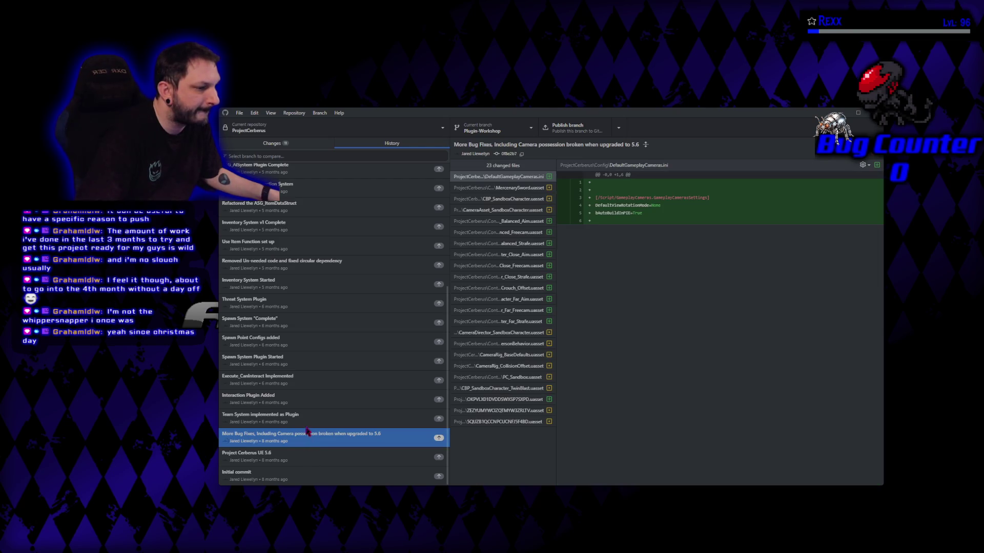
{"action": "left_click", "coordinate": [305, 425]}
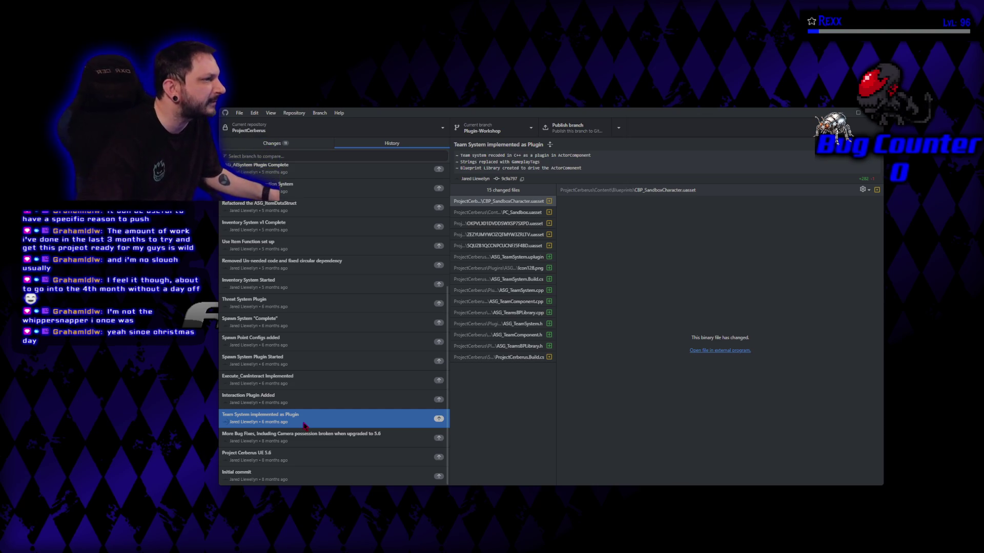
{"action": "left_click", "coordinate": [492, 212]}
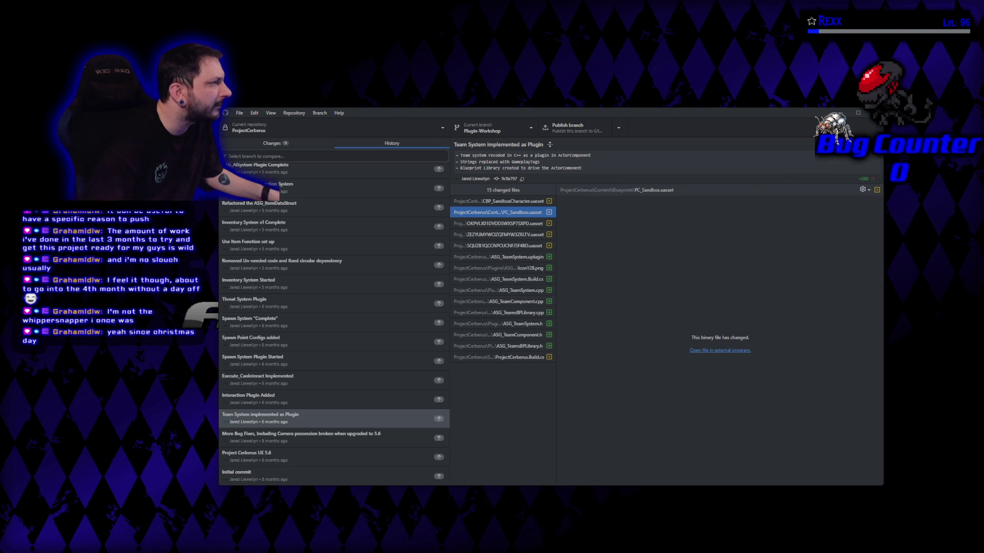
{"action": "left_click", "coordinate": [858, 114]}
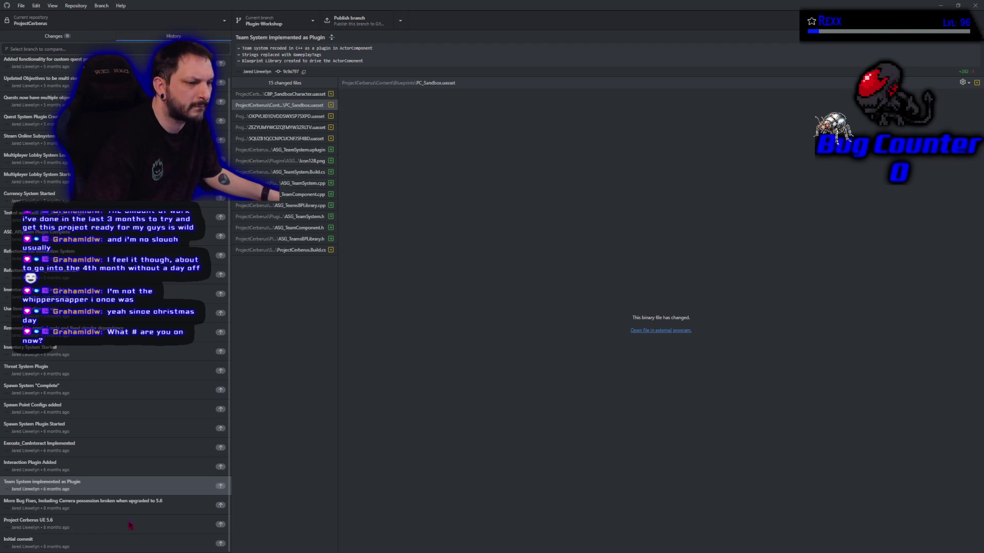
{"action": "right_click", "coordinate": [103, 487]}
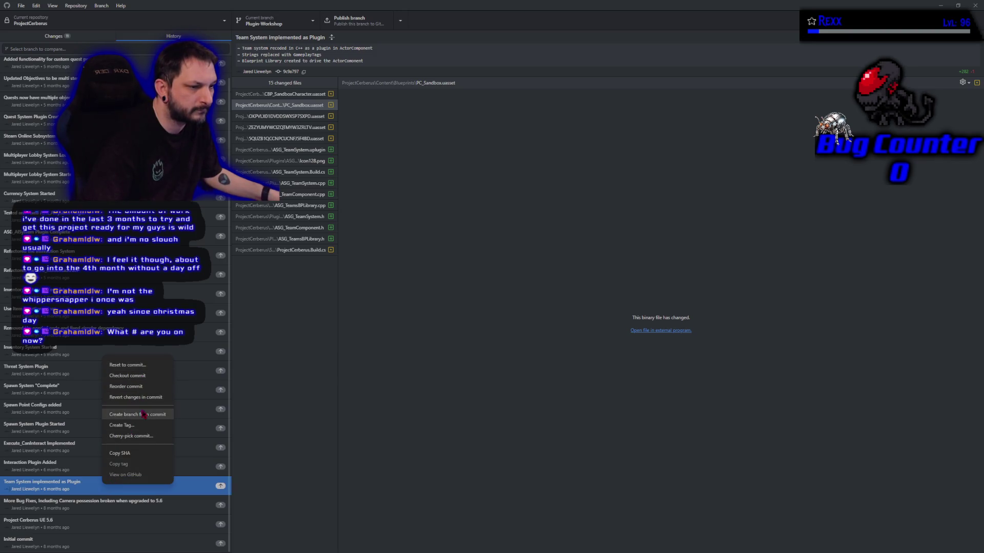
{"action": "left_click", "coordinate": [340, 472]}
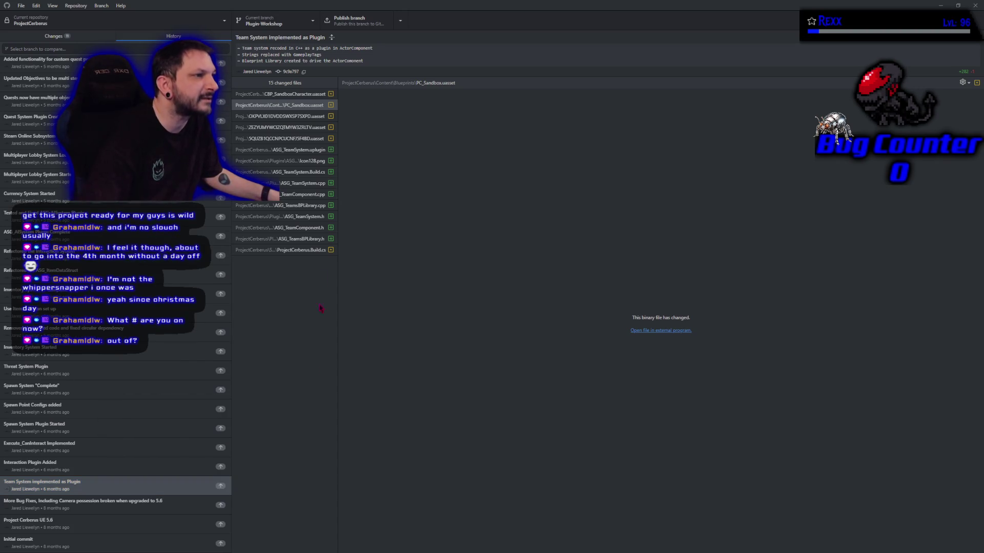
{"action": "left_click", "coordinate": [963, 83]}
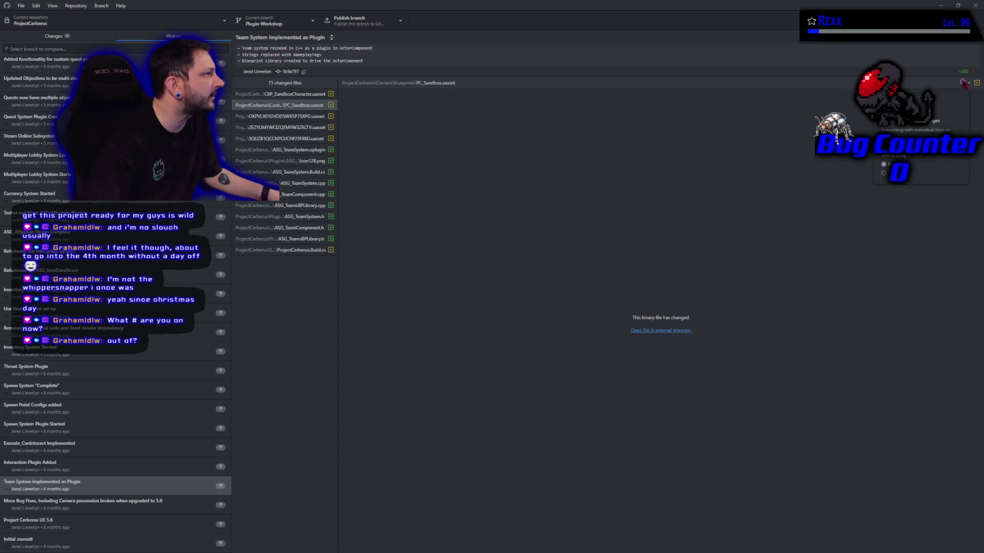
{"action": "left_click", "coordinate": [963, 84]}
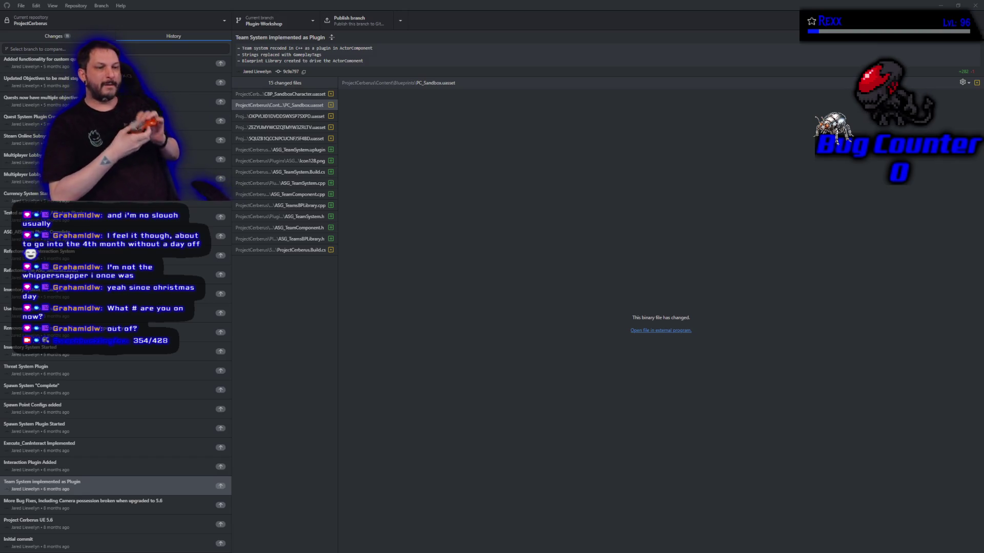
{"action": "key", "text": "alt+Tab"}
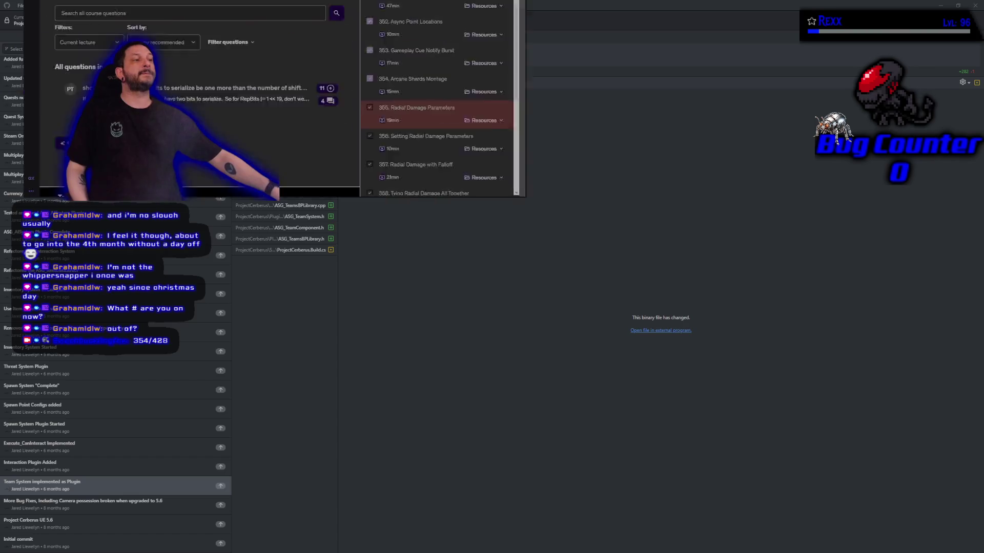
Scroll the Udemy GAS course content list, then drag the browser mostly off screen.
{"action": "scroll", "coordinate": [824, 376], "scroll_direction": "down", "scroll_amount": 3}
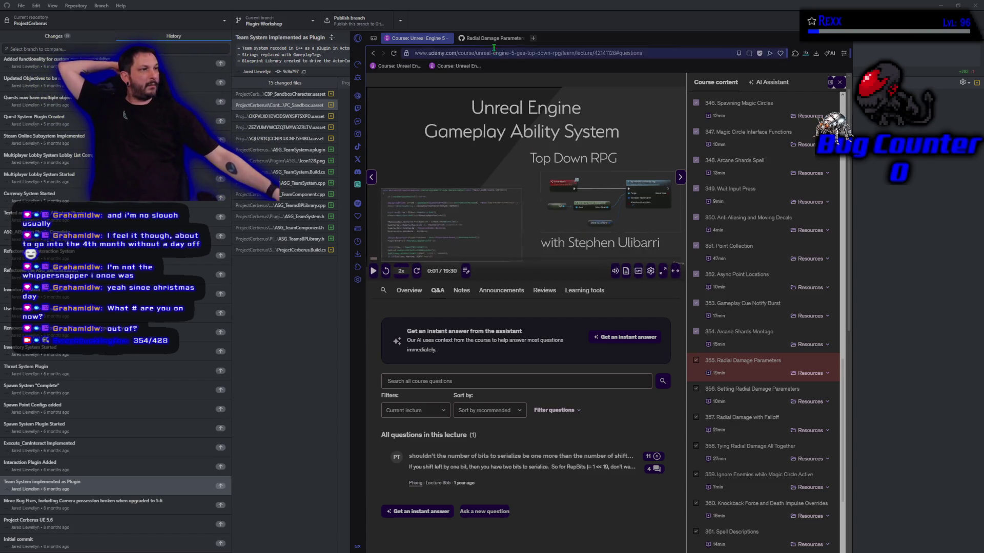
{"action": "left_click_drag", "start_coordinate": [492, 38], "coordinate": [257, 0]}
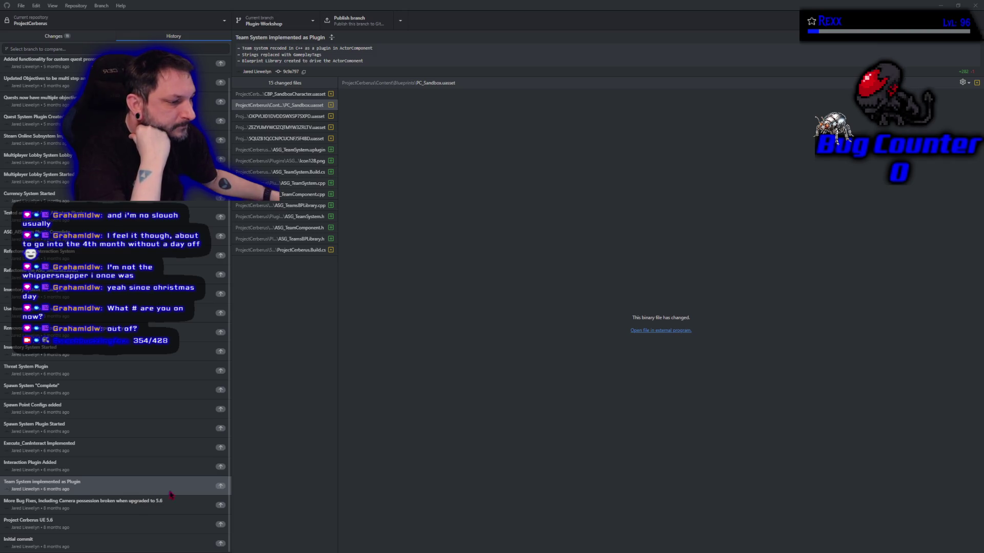
Step through the Build.cs, ASG_TeamSystem.cpp and ASG_TeamComponent.cpp diffs to ASG_TeamsBPLibrary.cpp.
{"action": "mouse_move", "coordinate": [222, 490]}
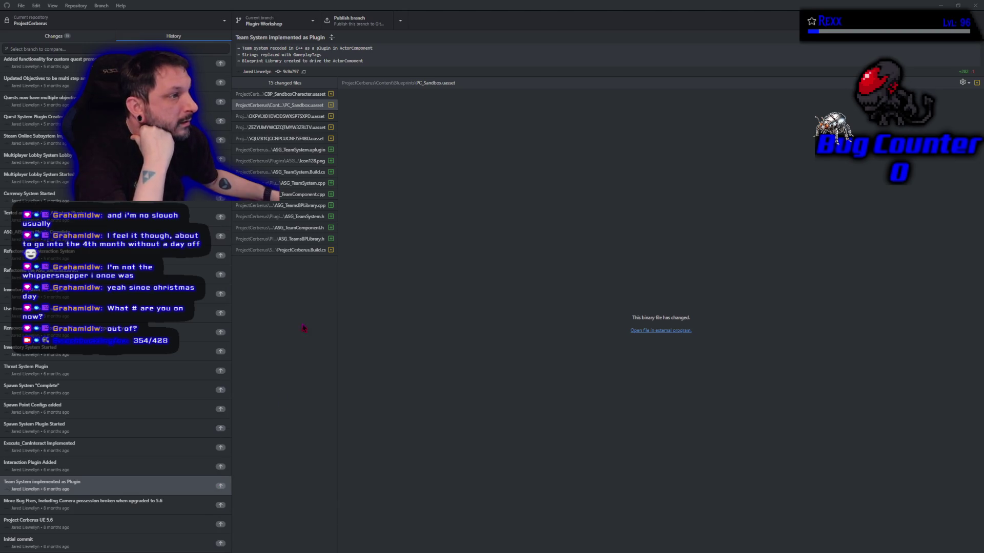
{"action": "left_click", "coordinate": [270, 119]}
{"action": "left_click", "coordinate": [270, 161]}
{"action": "left_click", "coordinate": [268, 173]}
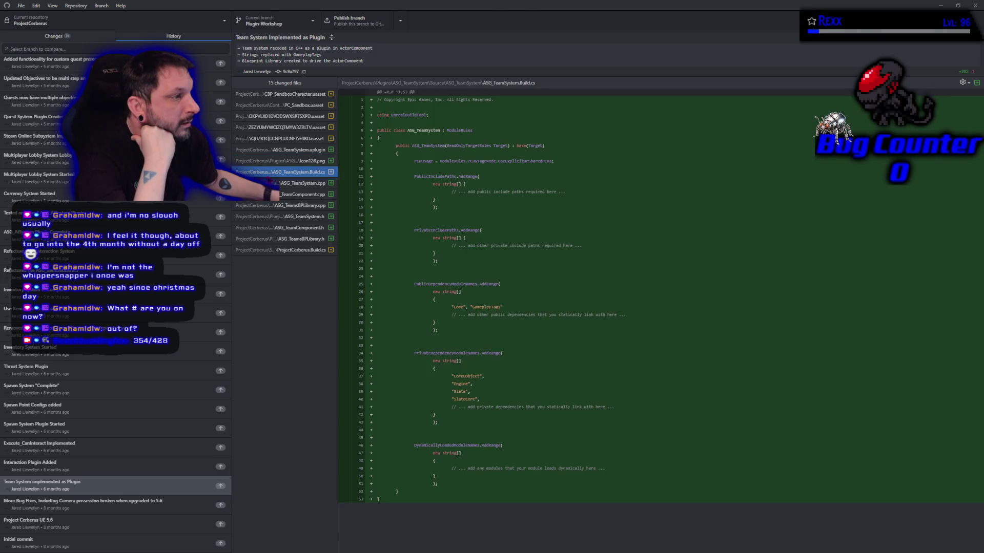
{"action": "left_click", "coordinate": [268, 183]}
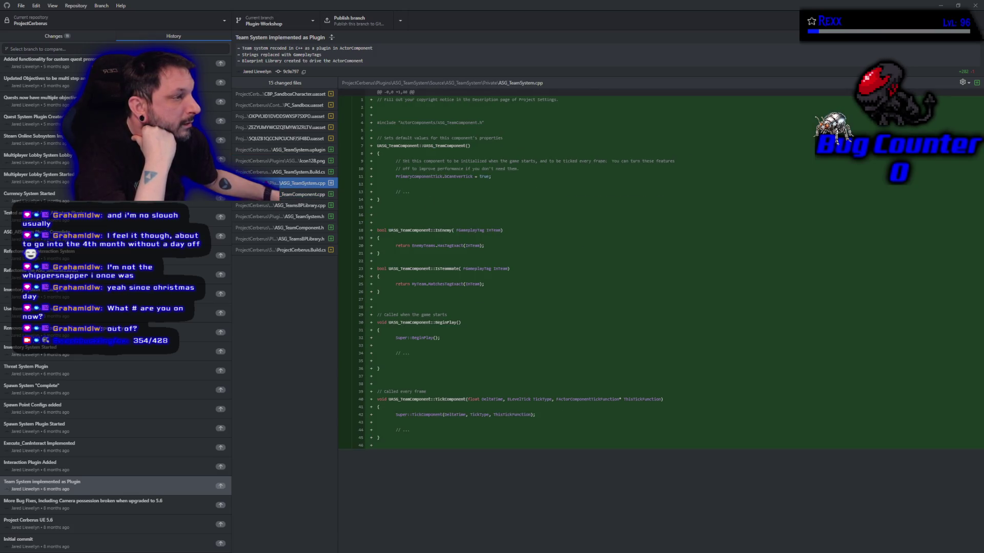
{"action": "left_click", "coordinate": [269, 194]}
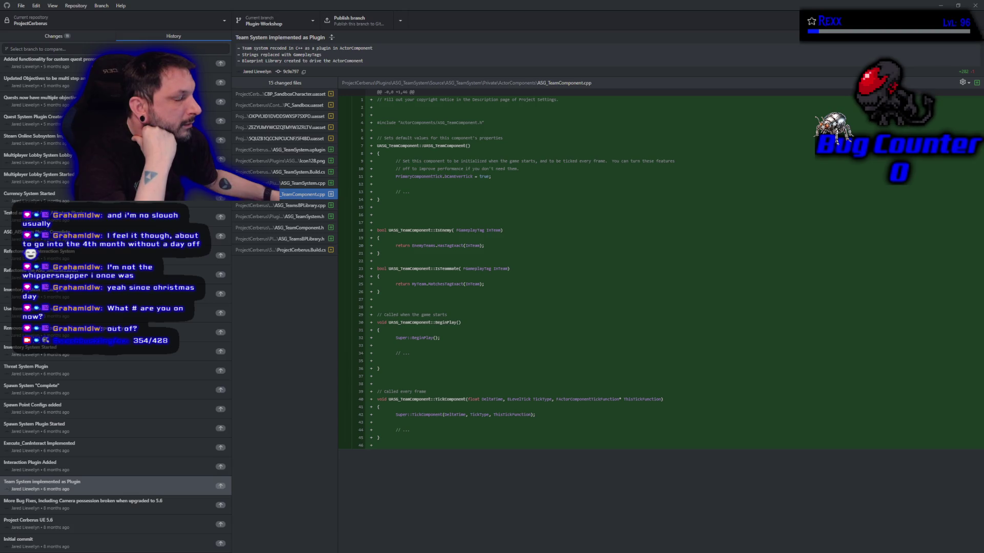
{"action": "left_click", "coordinate": [264, 206]}
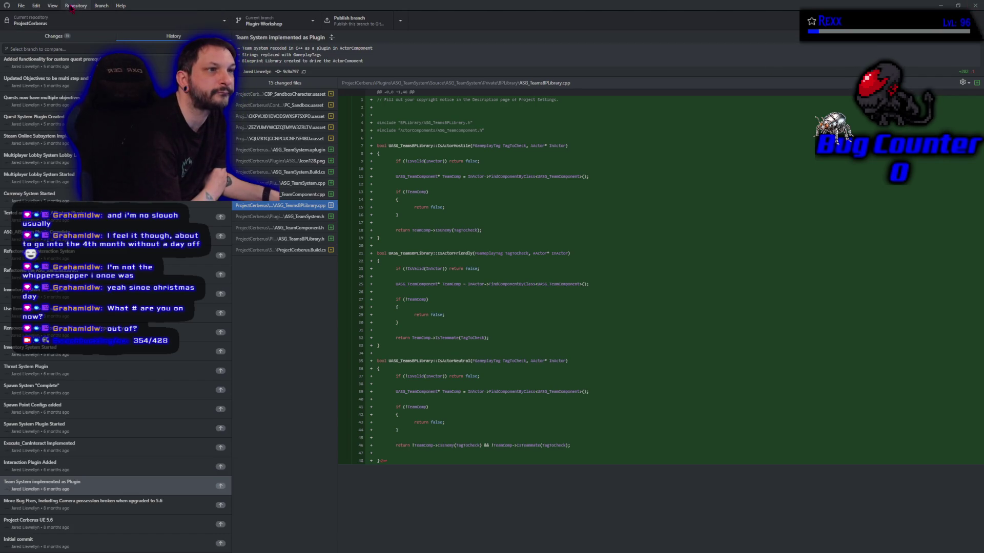
{"action": "left_click", "coordinate": [53, 6]}
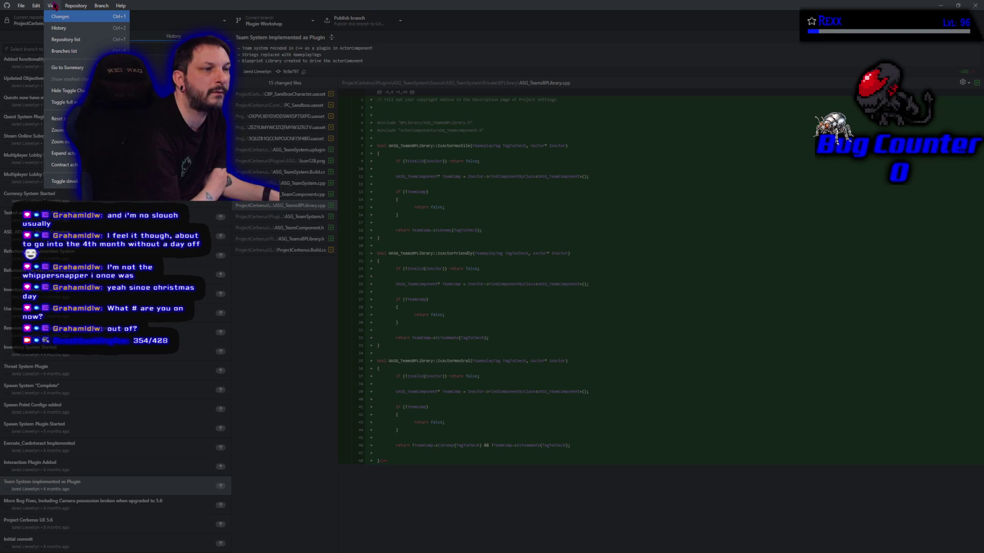
{"action": "key", "text": "Right"}
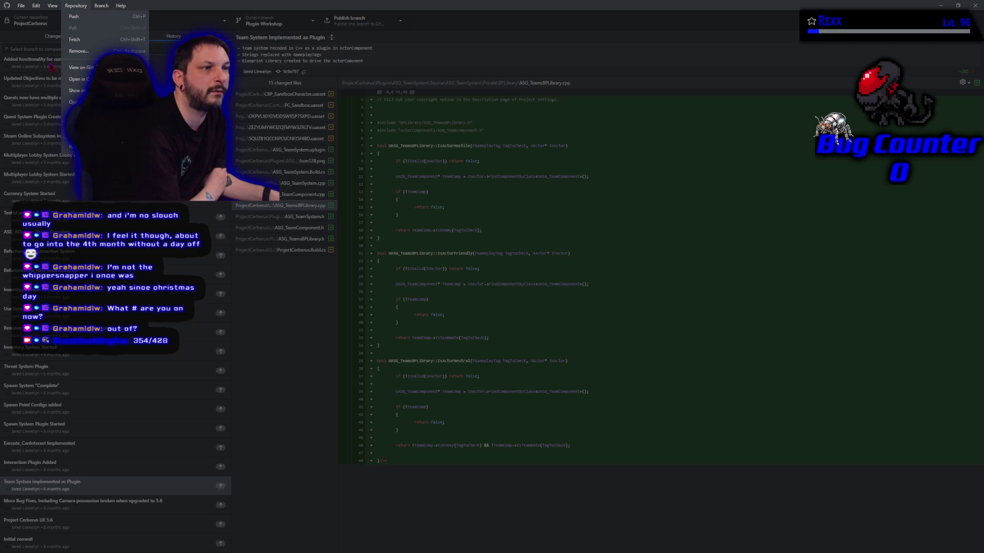
{"action": "key", "text": "ctrl+1"}
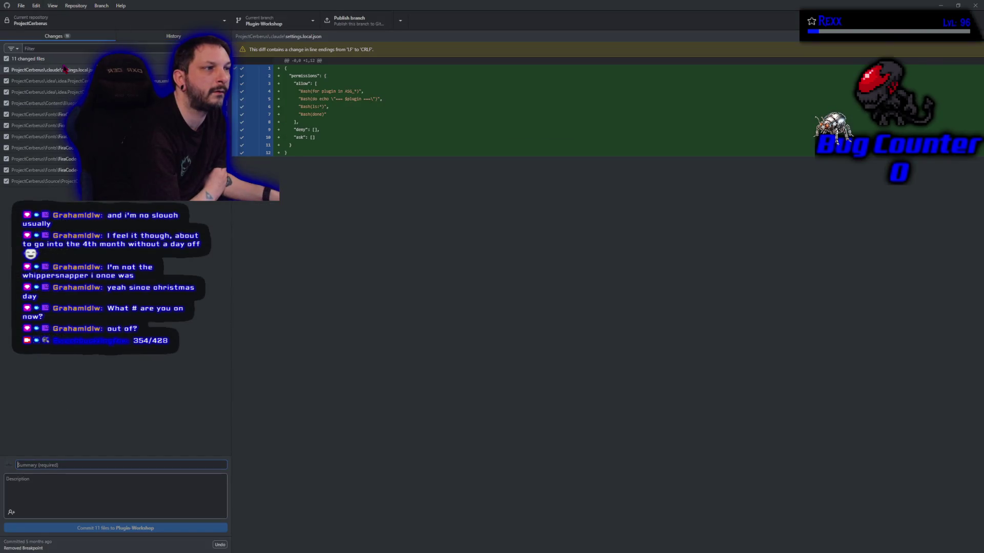
{"action": "left_click", "coordinate": [145, 45]}
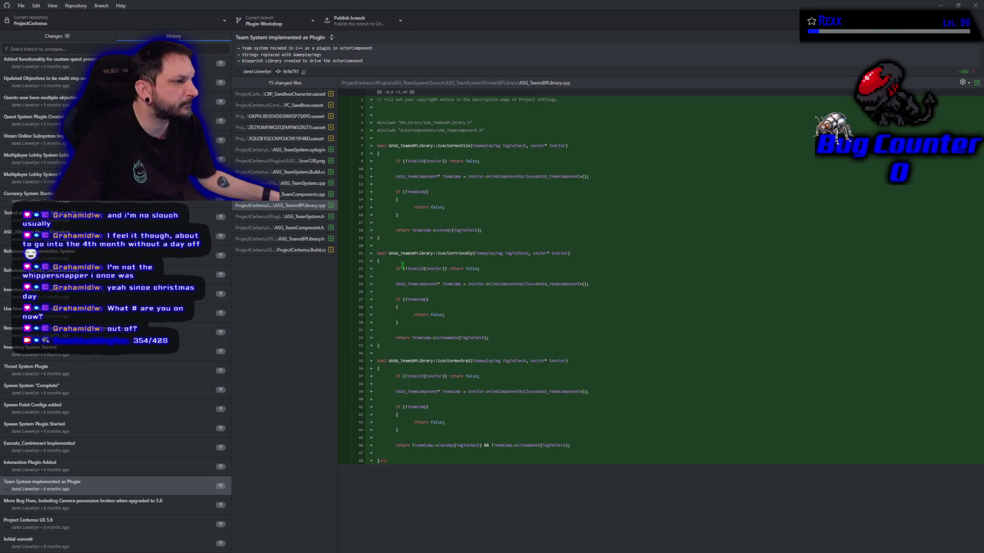
Show the ASG_TeamsBPLibrary.h header diff, reselect the Team System commit, then close GitHub Desktop.
{"action": "left_click", "coordinate": [275, 239]}
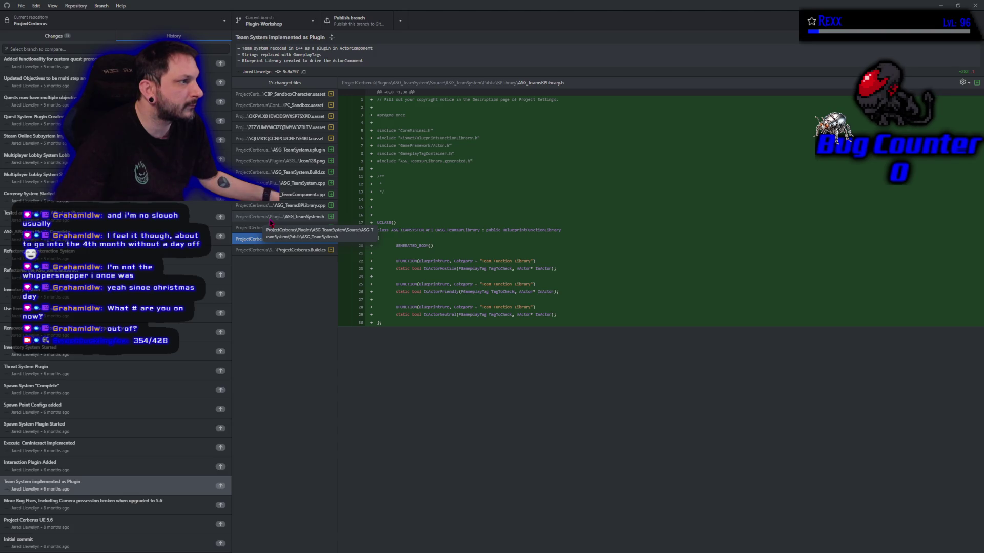
{"action": "left_click", "coordinate": [97, 491]}
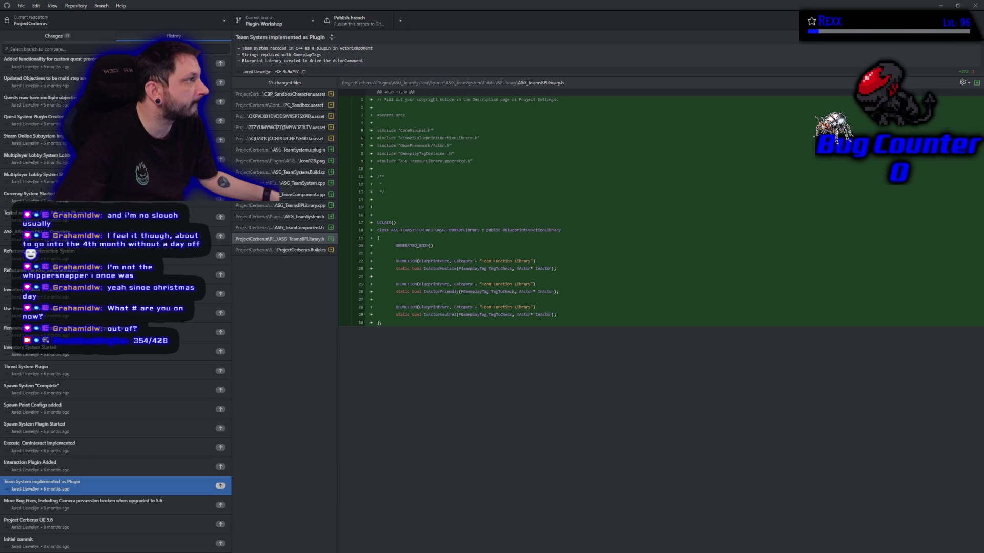
{"action": "left_click", "coordinate": [974, 6]}
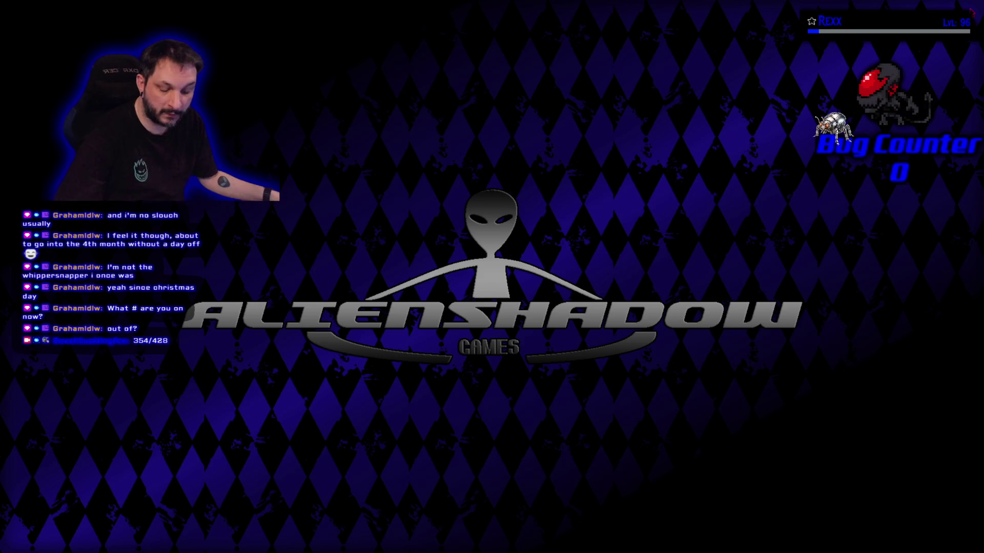